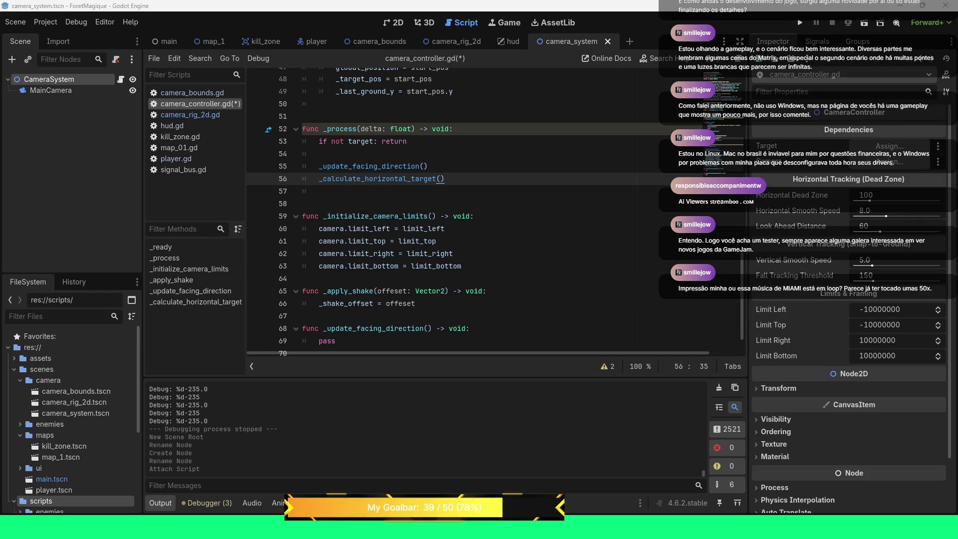
# - Replace pass in _update_facing_direction with the comment '# Extract facing direction (player needs to expose it)'
pyautogui.scroll(-1, 444, 210)
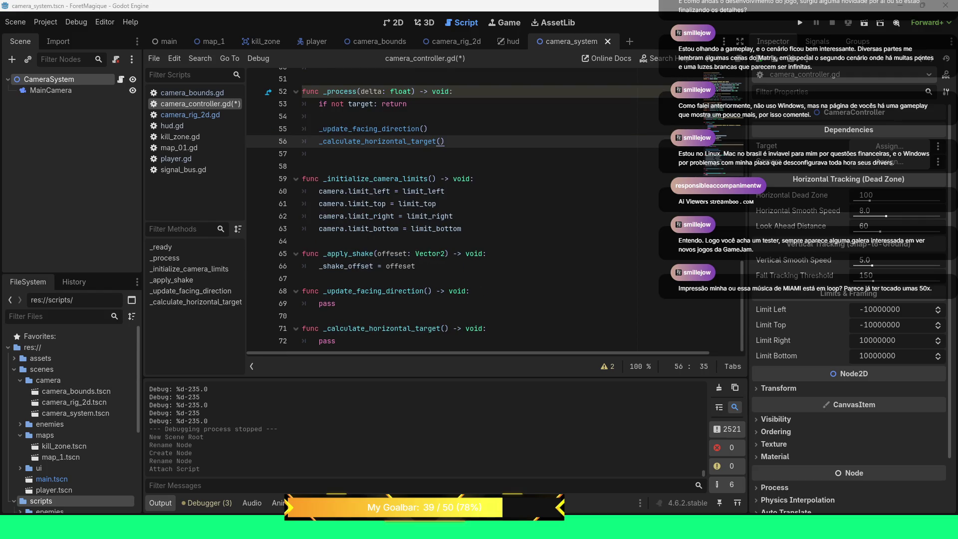
pyautogui.scroll(3, 444, 209)
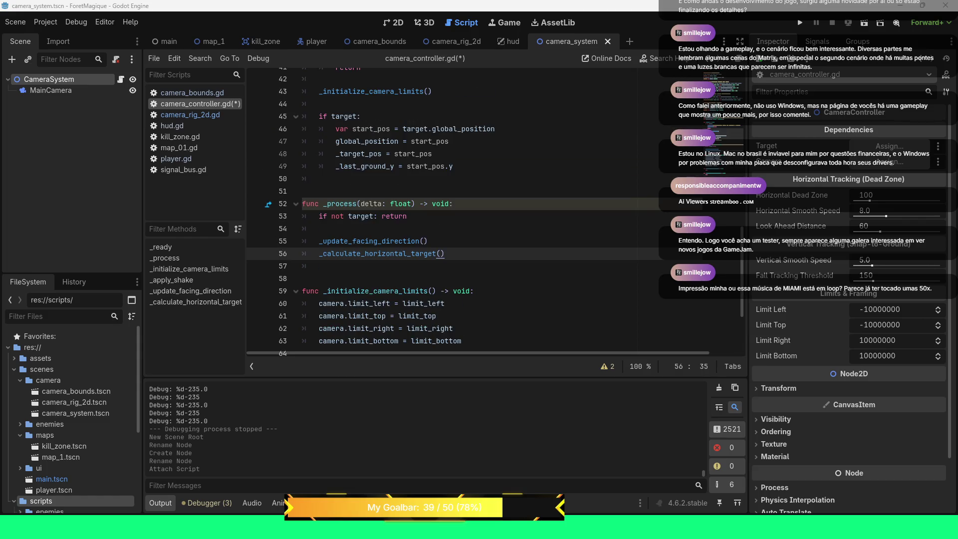
pyautogui.scroll(-1, 444, 209)
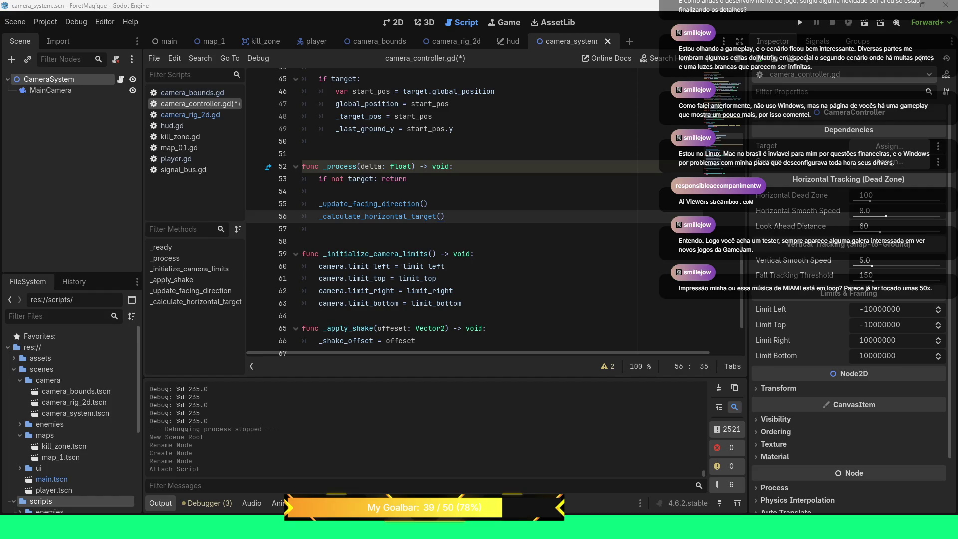
pyautogui.scroll(-2, 493, 209)
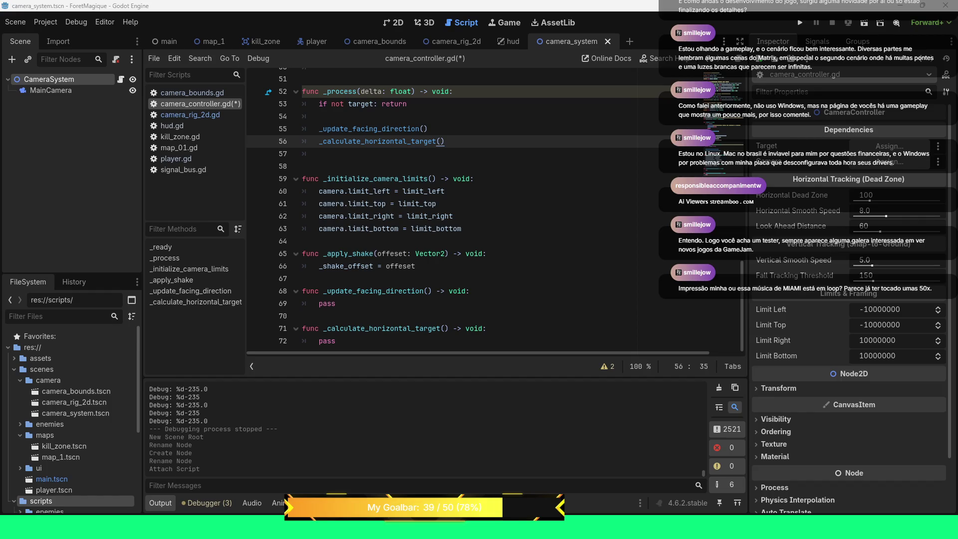
pyautogui.click(336, 304)
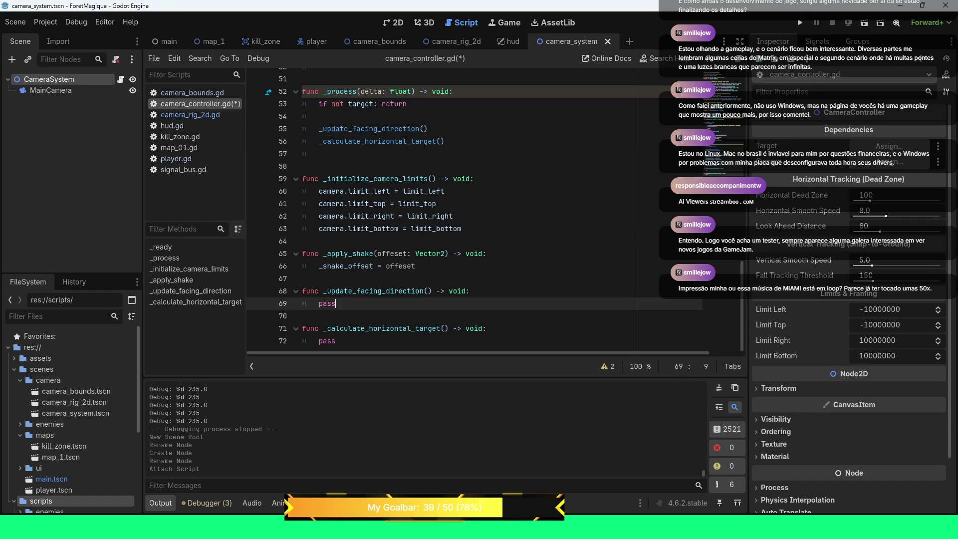
pyautogui.press('BackSpace')
pyautogui.press('BackSpace')
pyautogui.press('BackSpace')
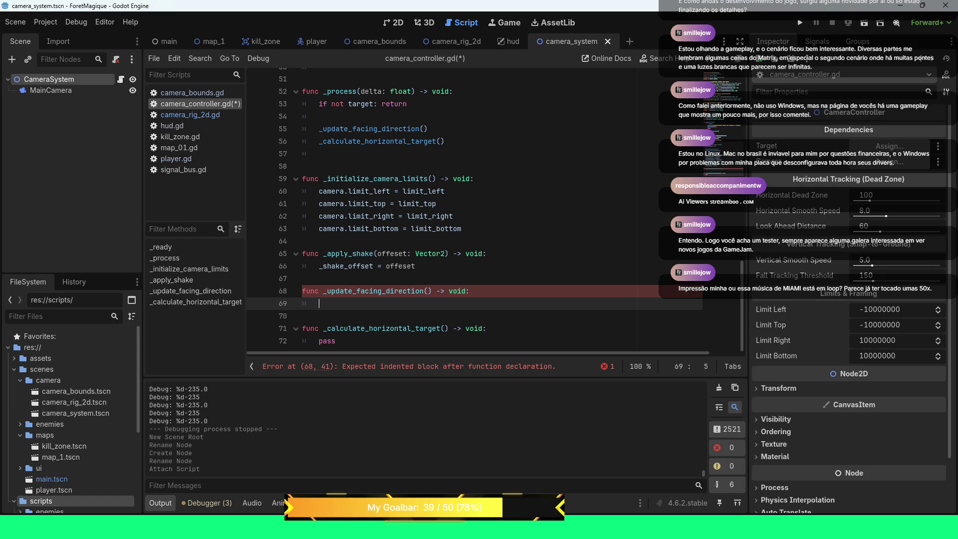
pyautogui.write('# Ext')
pyautogui.press('BackSpace')
pyautogui.write('tract facin')
pyautogui.write('g direction')
pyautogui.write('(')
pyautogui.write('player needs to e')
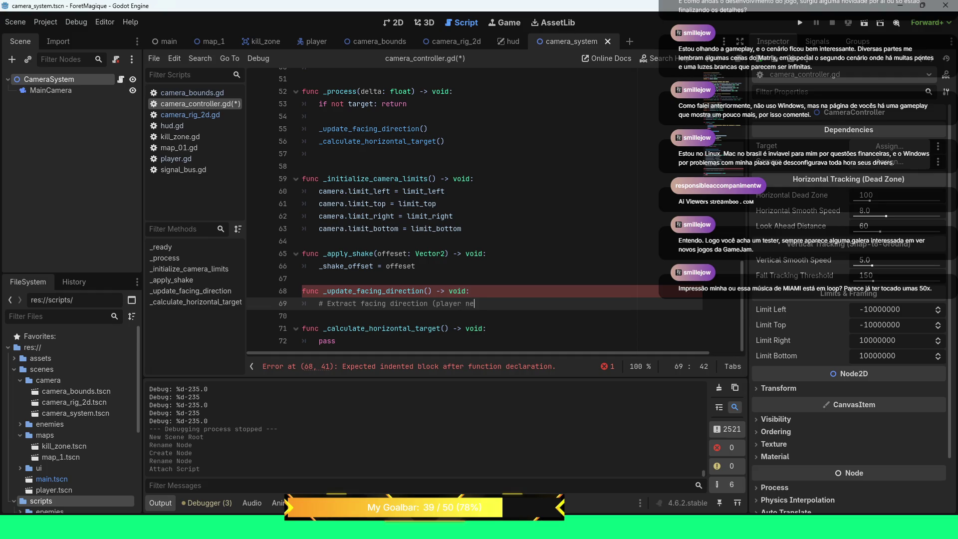
pyautogui.write('xpose')
pyautogui.write(' it')
pyautogui.write(')')
pyautogui.press('Return')
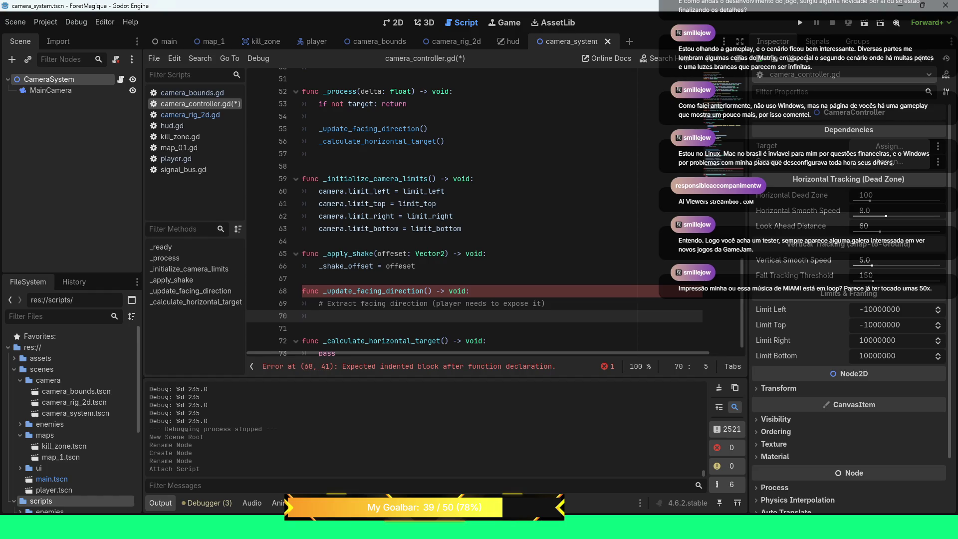
# - Add if "facing_direction" in target: _facing_direction = target.facing_direction below the comment
pyautogui.write('if "F')
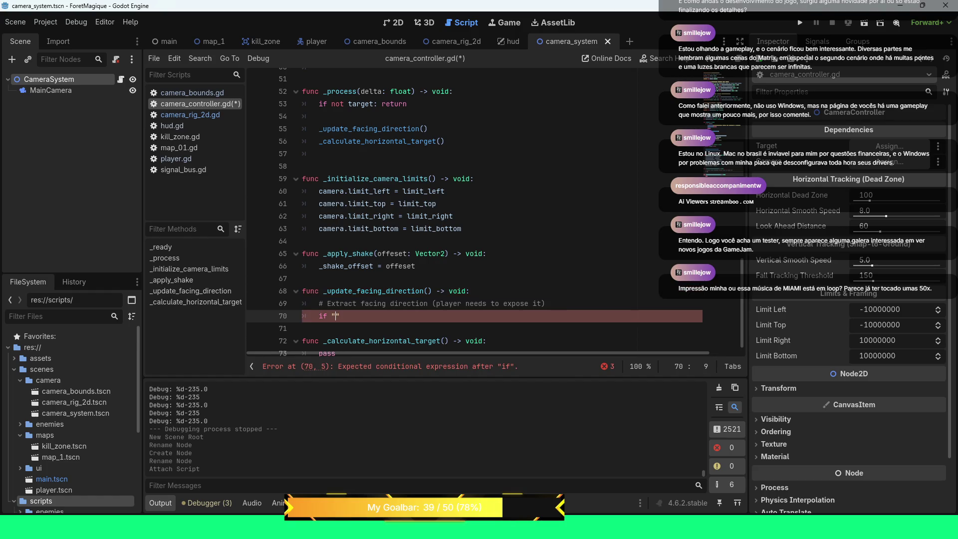
pyautogui.press('BackSpace')
pyautogui.write('facing')
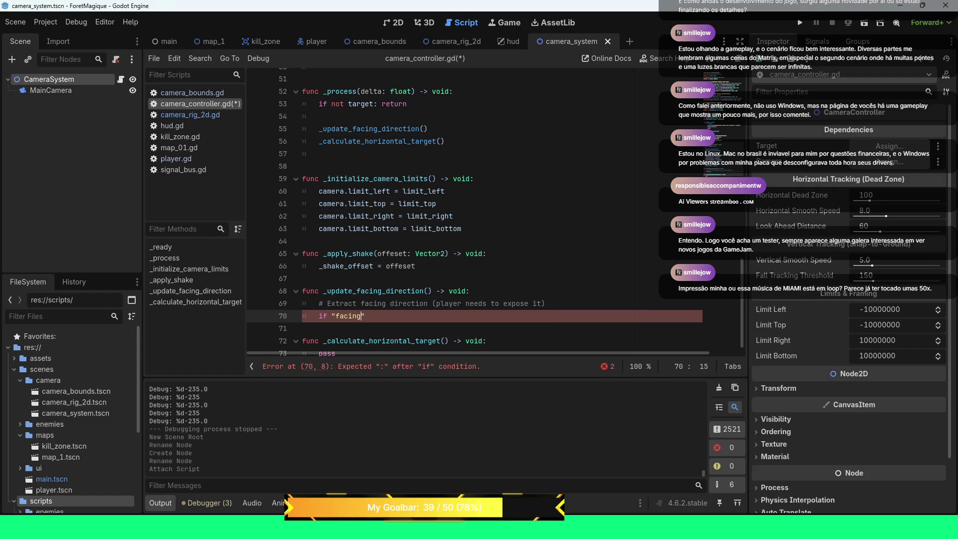
pyautogui.write('_direction" ')
pyautogui.write('in target:')
pyautogui.press('Return')
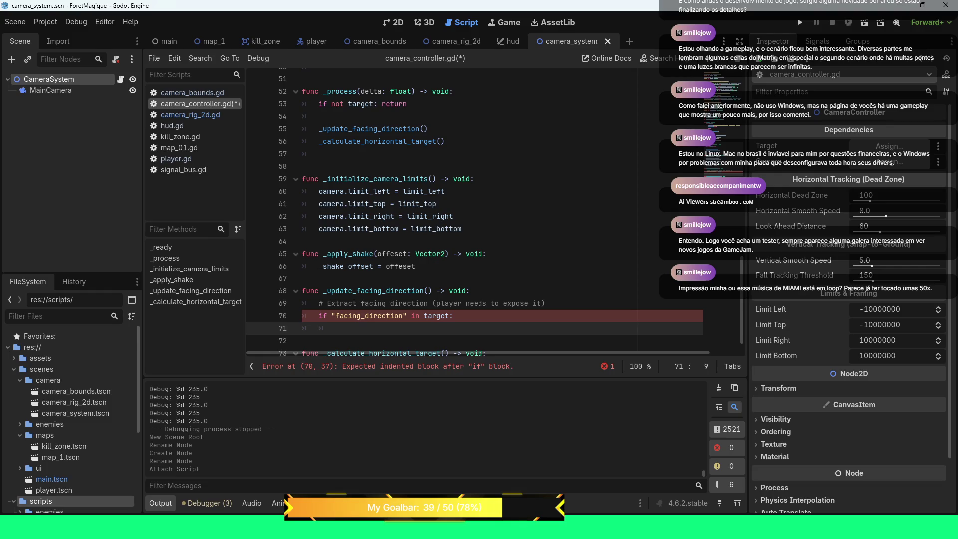
pyautogui.write('_facing')
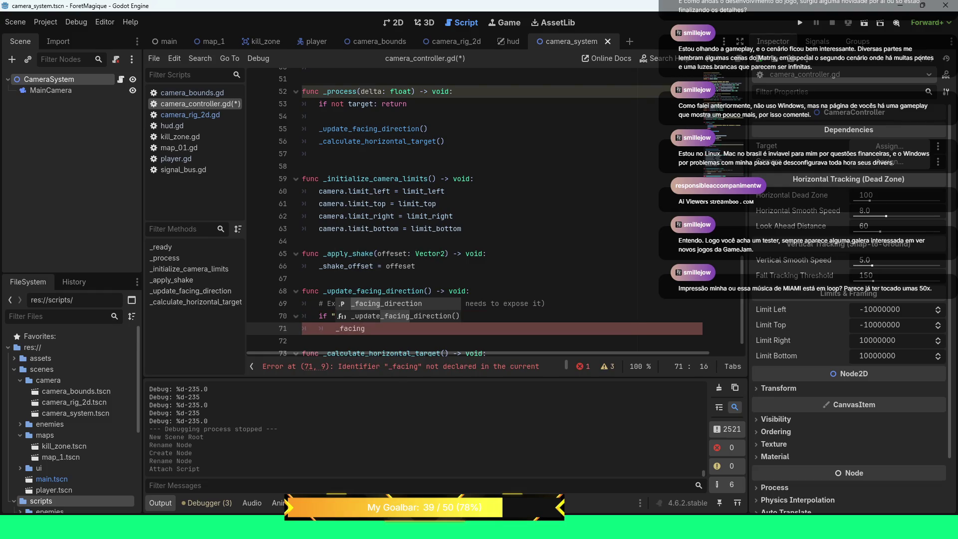
pyautogui.press('Return')
pyautogui.write('= ta')
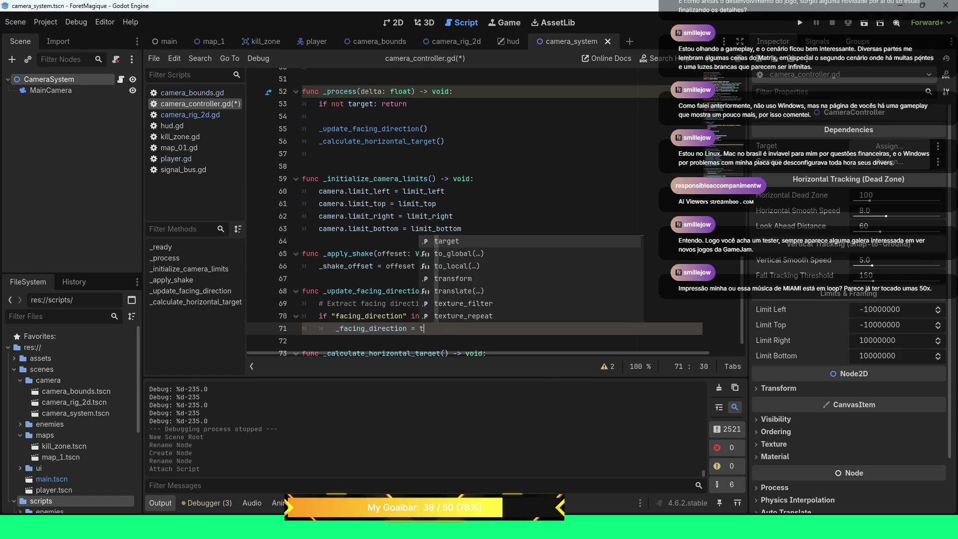
pyautogui.press('Return')
pyautogui.write('.')
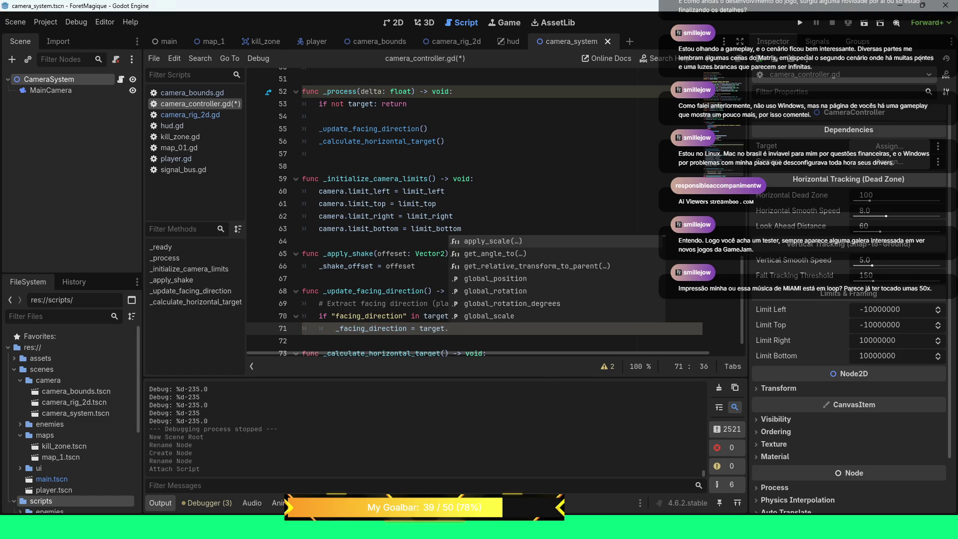
pyautogui.write('facing')
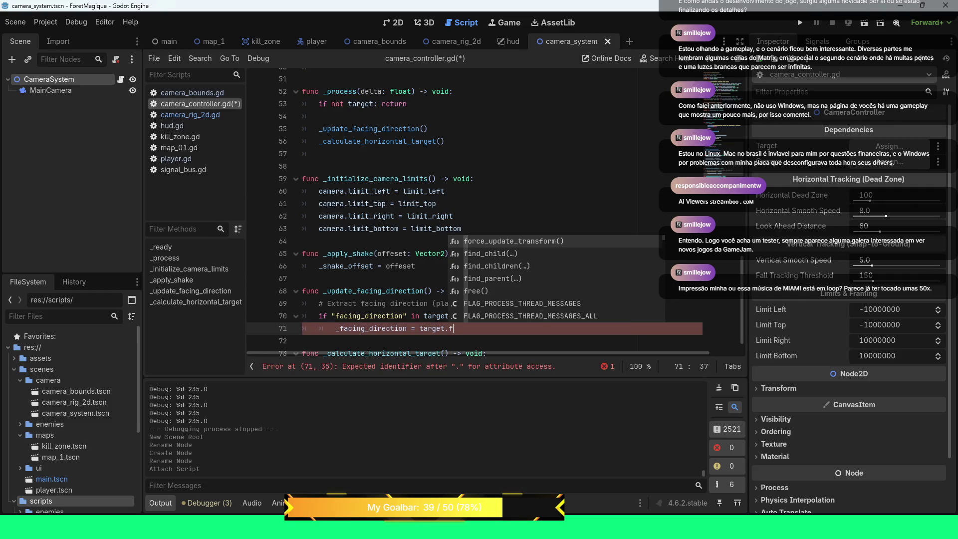
pyautogui.write('_direciton')
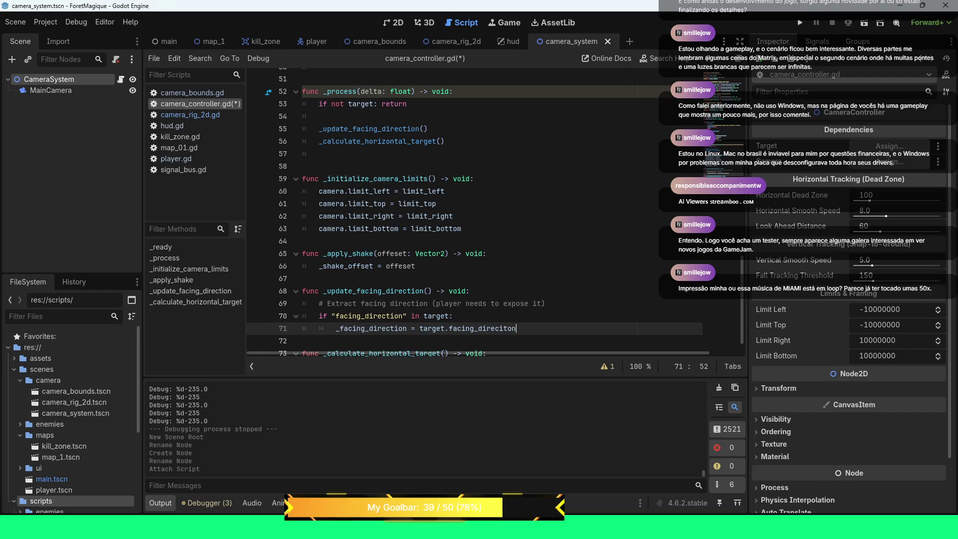
pyautogui.press('BackSpace')
pyautogui.press('BackSpace')
pyautogui.press('BackSpace')
pyautogui.write('tion')
pyautogui.press('Return')
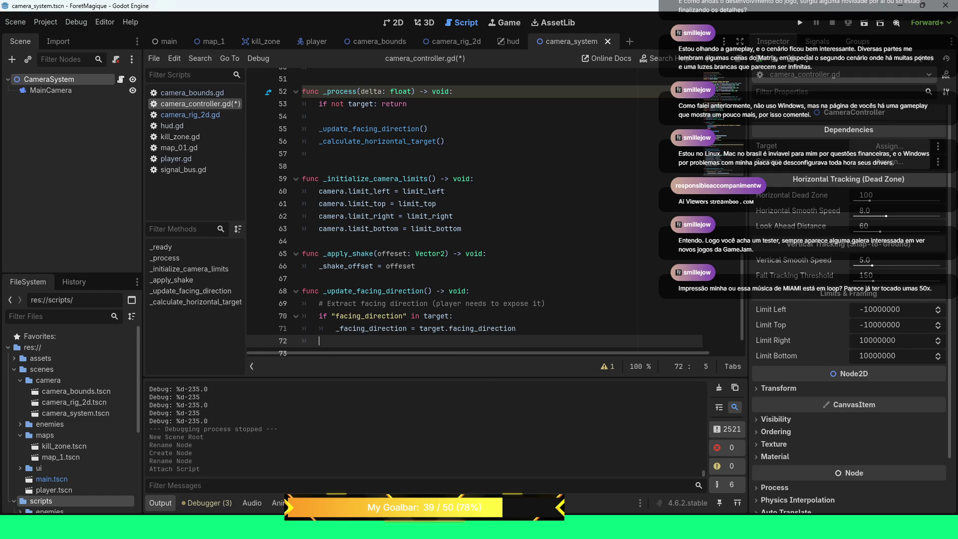
# - Add an else: branch with the comment '## Fallback: determine direction based on movement scale/velocity'
pyautogui.write('else:')
pyautogui.press('Return')
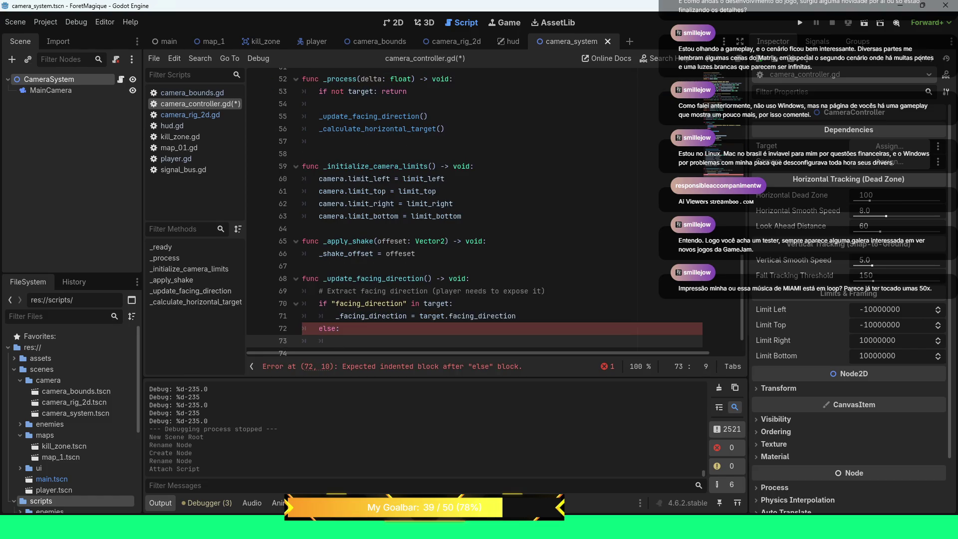
pyautogui.write('## Fa')
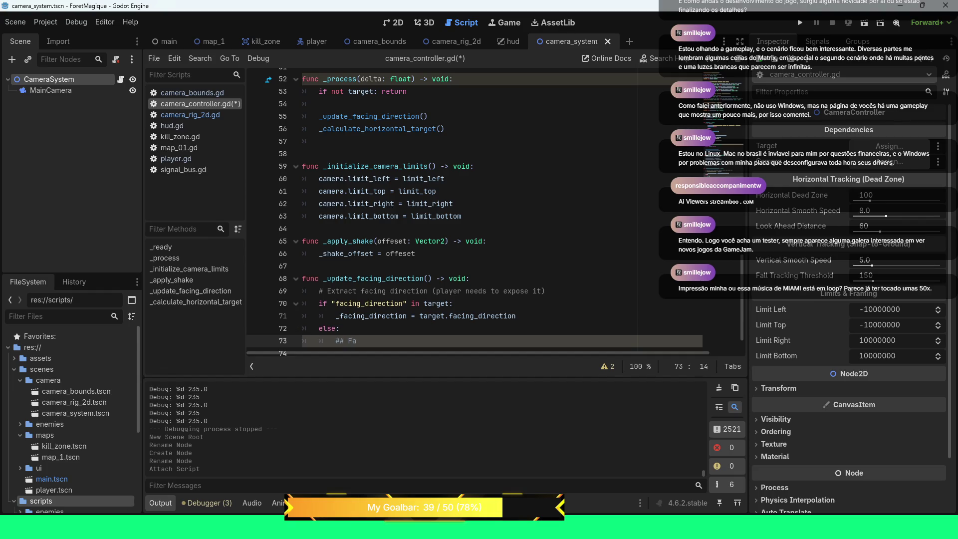
pyautogui.write('llbac')
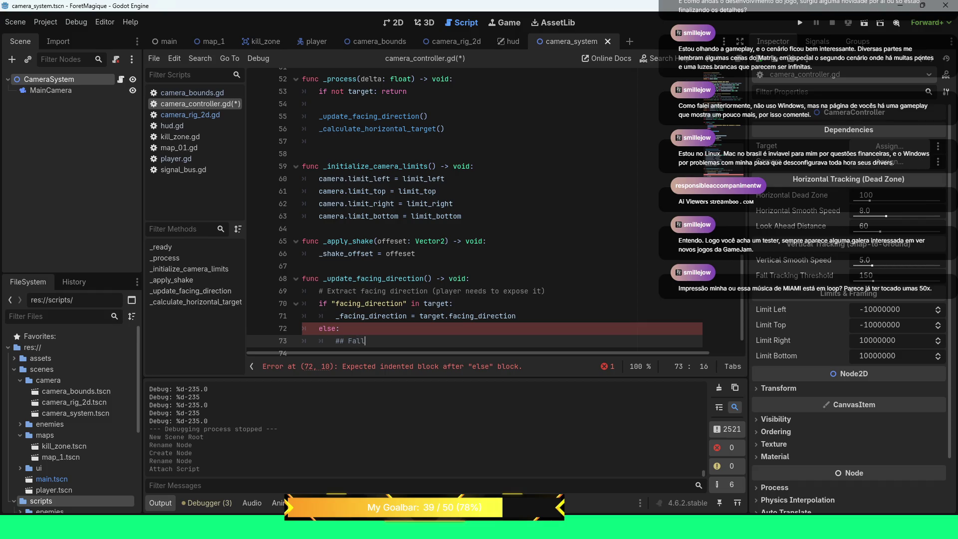
pyautogui.write('k: ')
pyautogui.write('determine ')
pyautogui.write('direction ')
pyautogui.write('based on move')
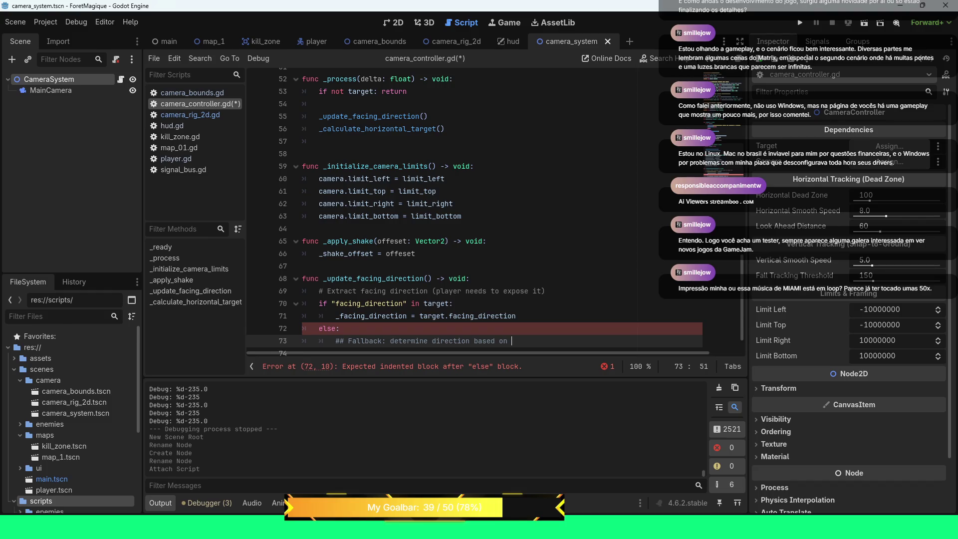
pyautogui.write('ment scale/velocity')
pyautogui.press('Return')
# - Add the check if "velocity" in target and abs(target.velocity.x) > 1.0 in the fallback
pyautogui.write('if ')
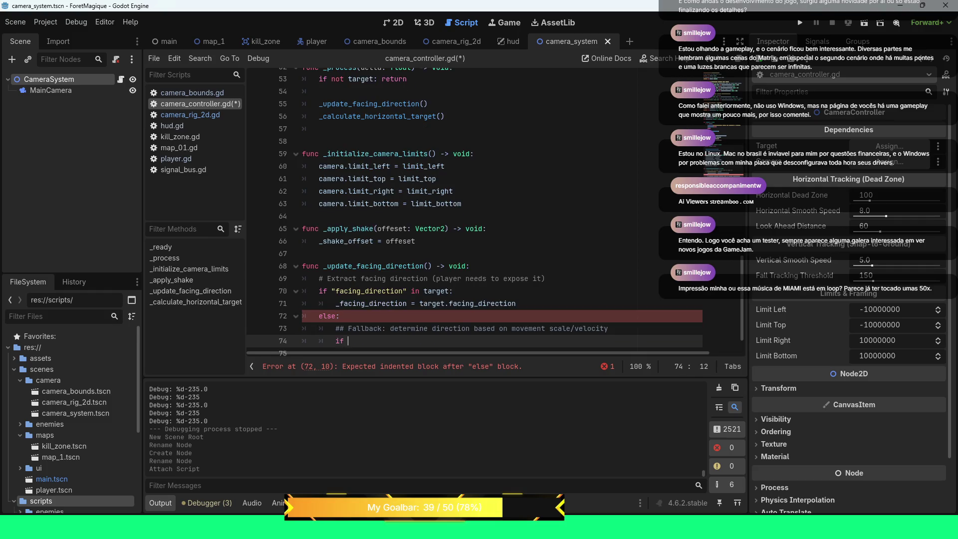
pyautogui.write('"velocity"')
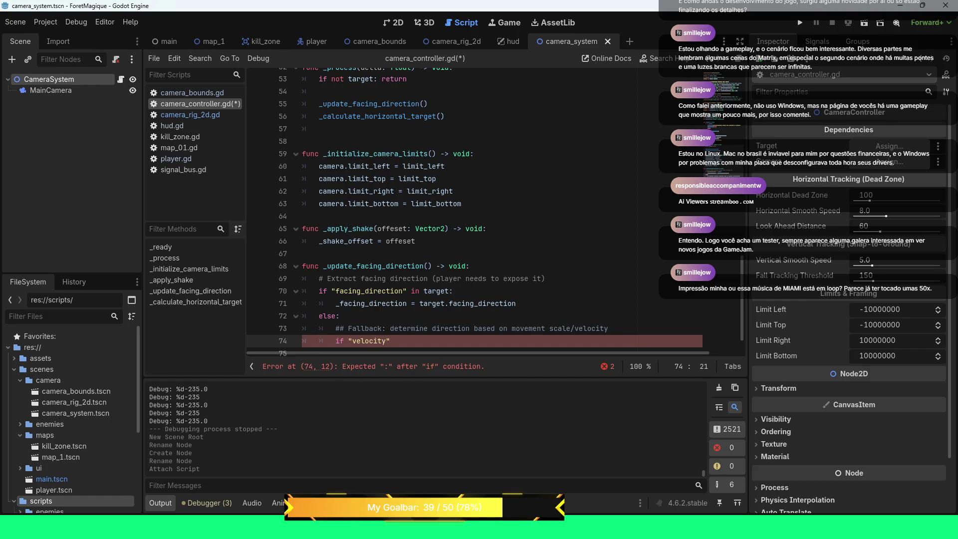
pyautogui.write(' in target')
pyautogui.write(' and abs(')
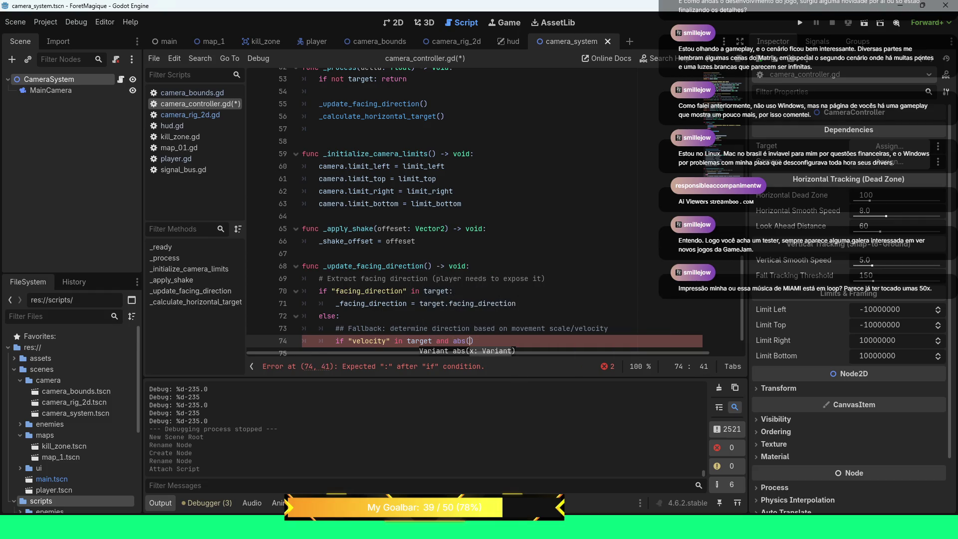
pyautogui.write('tar')
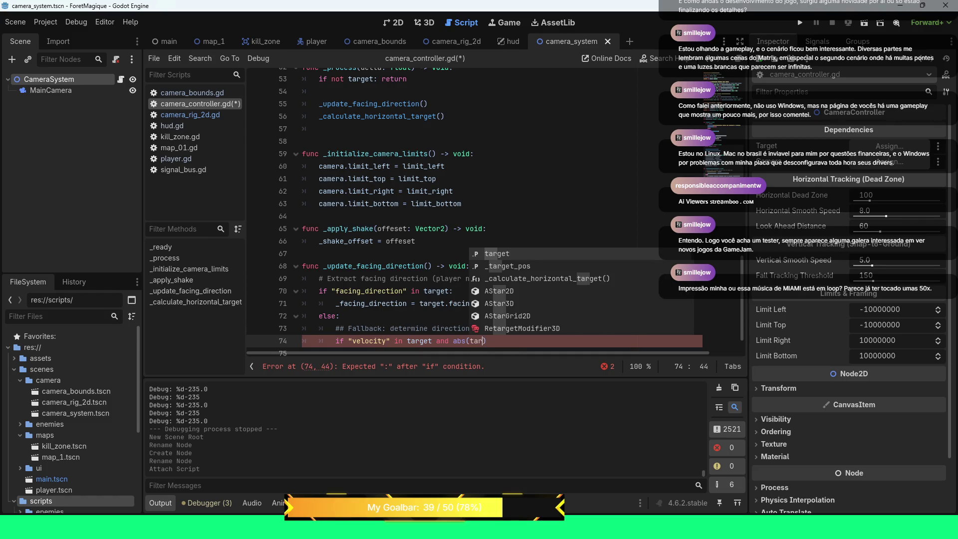
pyautogui.press('Return')
pyautogui.write('.velo')
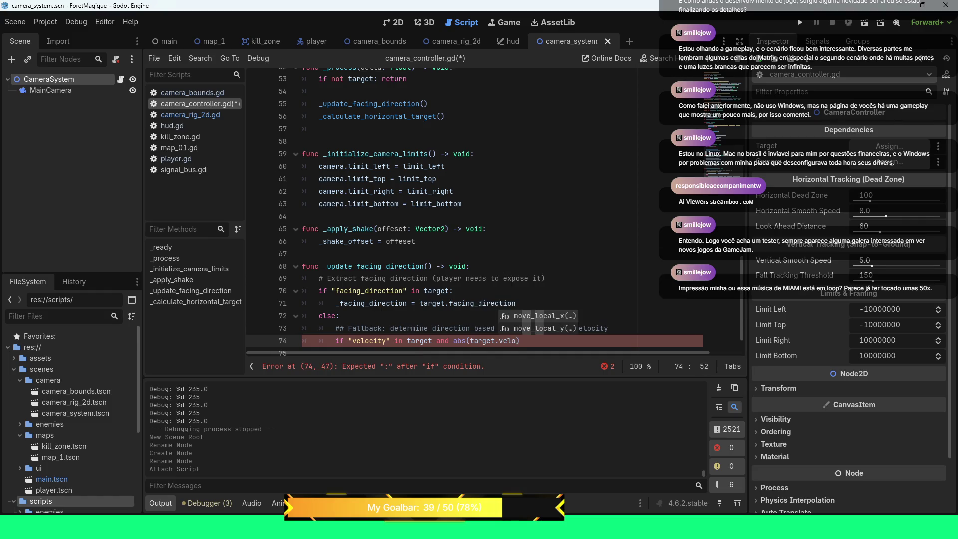
pyautogui.write('city')
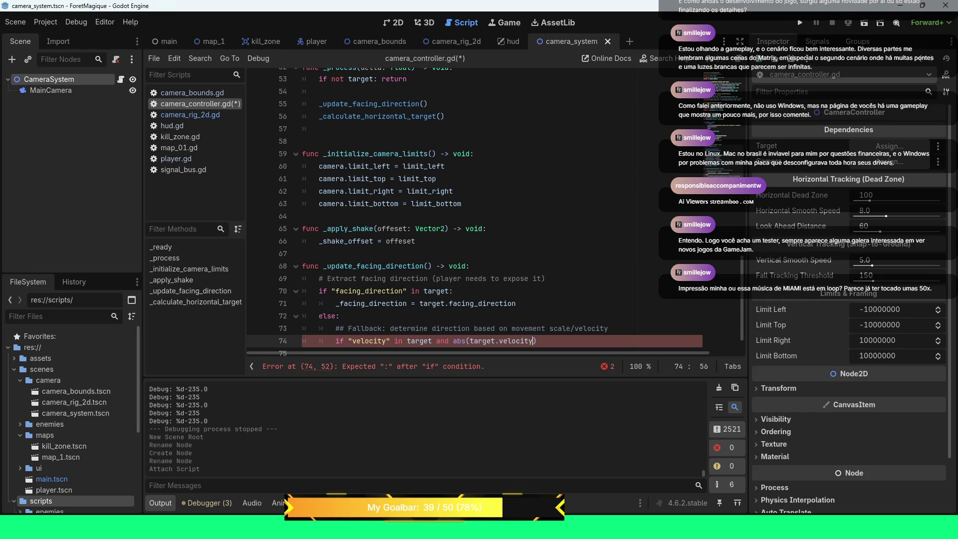
pyautogui.write('.x')
pyautogui.write('>')
pyautogui.press('BackSpace')
pyautogui.press('BackSpace')
pyautogui.write(') > ')
pyautogui.write('1.0')
pyautogui.write(';')
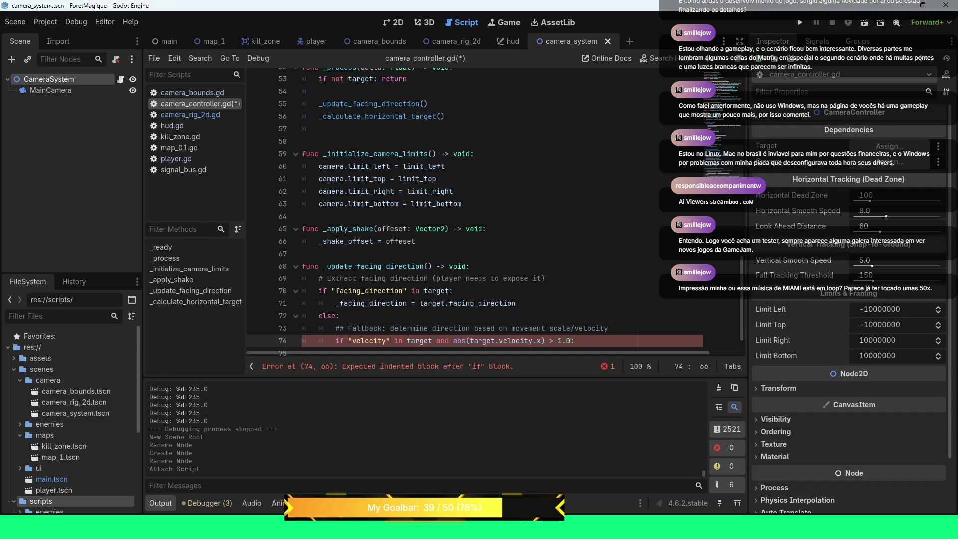
pyautogui.press('Return')
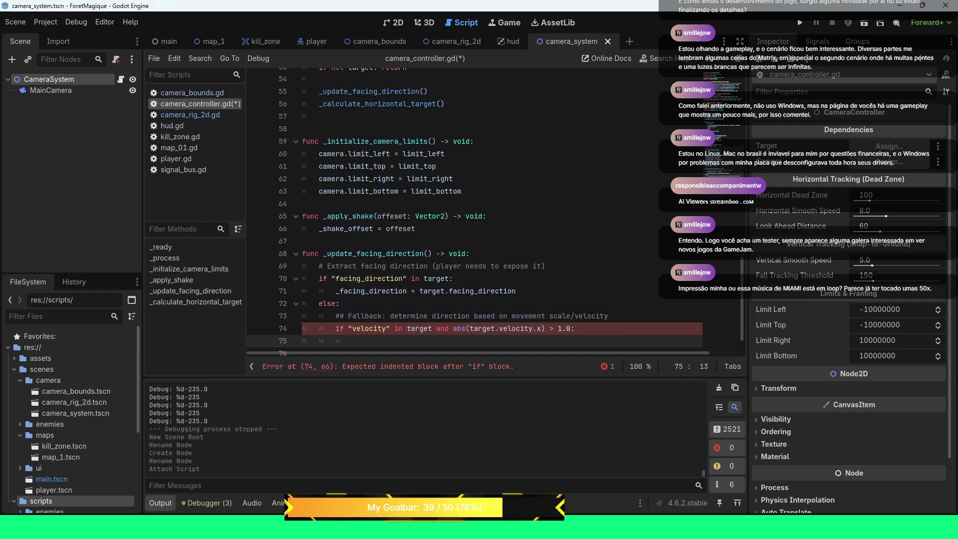
# - Assign _facing_direction = sign(target.velocity.x) inside the velocity check
pyautogui.write('fa')
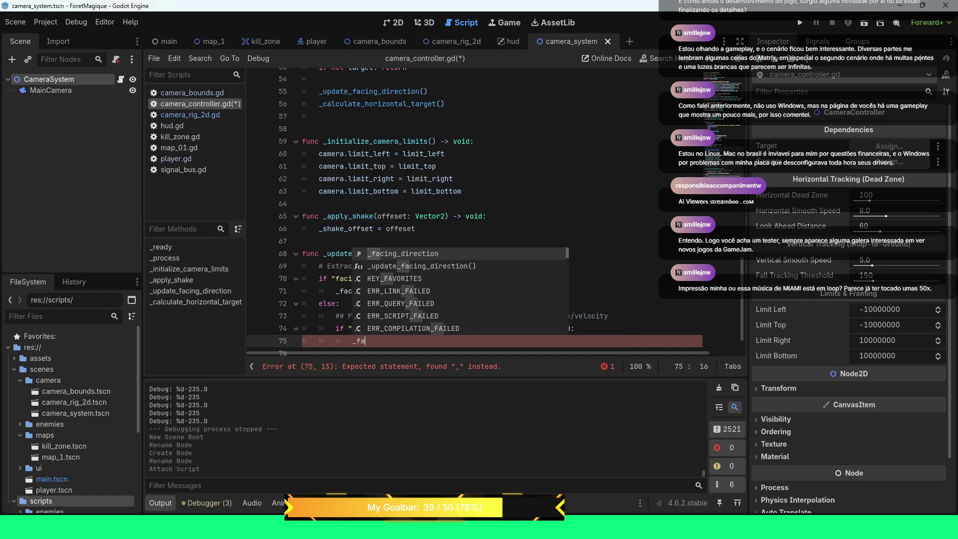
pyautogui.press('Return')
pyautogui.write('= si')
pyautogui.press('Return')
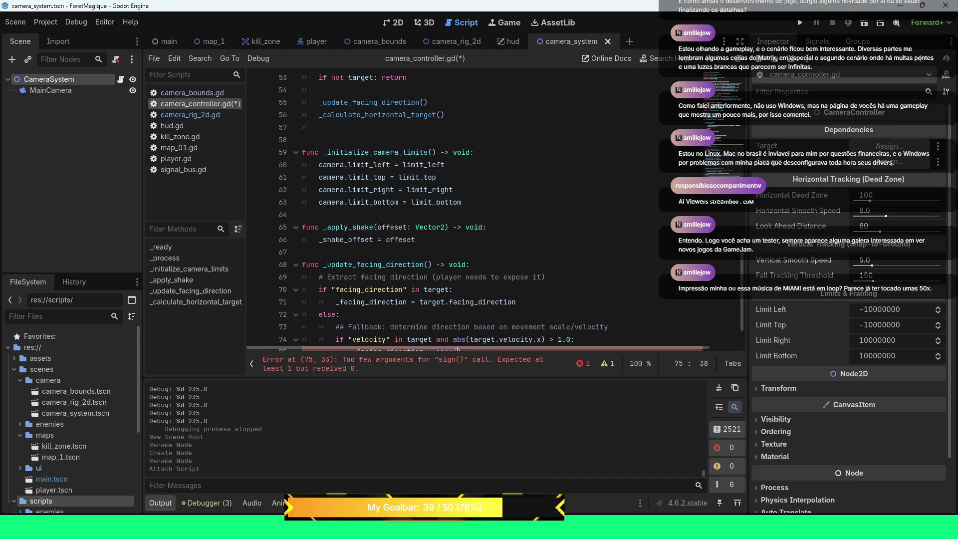
pyautogui.write('target.velocity.x')
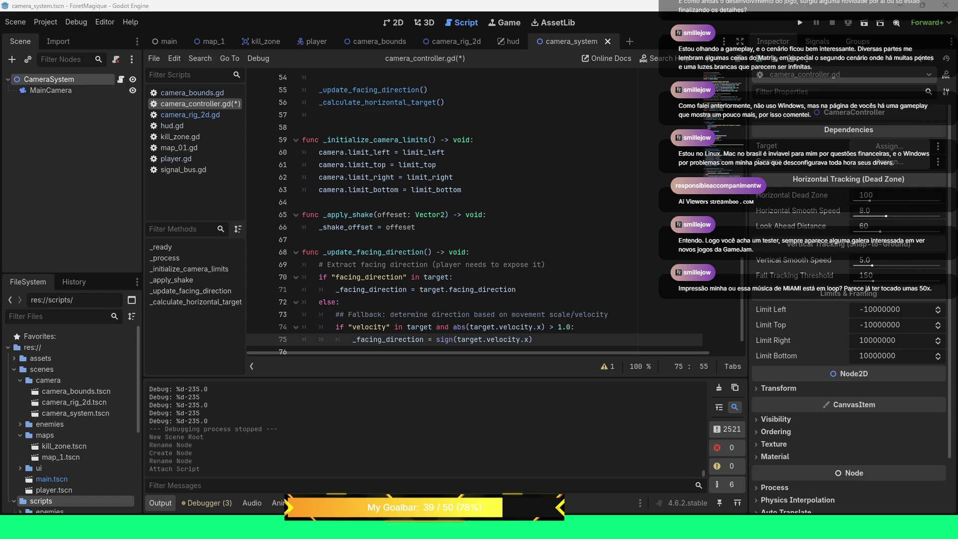
# - Append 'signs if available' to the fallback comment on line 73
pyautogui.click(526, 315)
pyautogui.press('End')
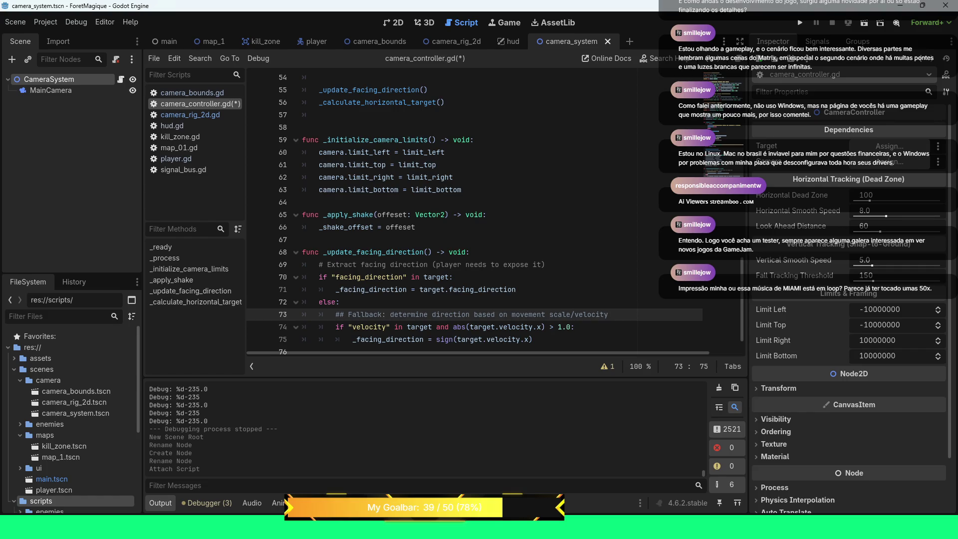
pyautogui.write('signs if avai')
pyautogui.write('lab')
pyautogui.write('le')
# - Replace pass in _calculate_horizontal_target with the start of var current_player_x = target.global_position.x
pyautogui.press('Down')
pyautogui.press('Down')
pyautogui.press('Down')
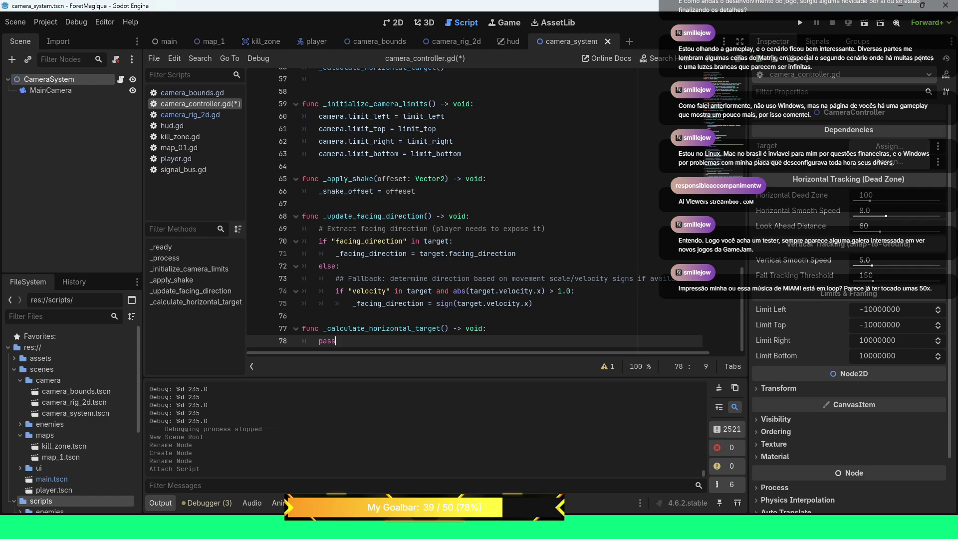
pyautogui.press('BackSpace')
pyautogui.press('BackSpace')
pyautogui.press('BackSpace')
pyautogui.write('var ')
pyautogui.write('current')
pyautogui.write('_player')
pyautogui.write('_x = ')
pyautogui.write('targetl')
pyautogui.write('global_position.x')
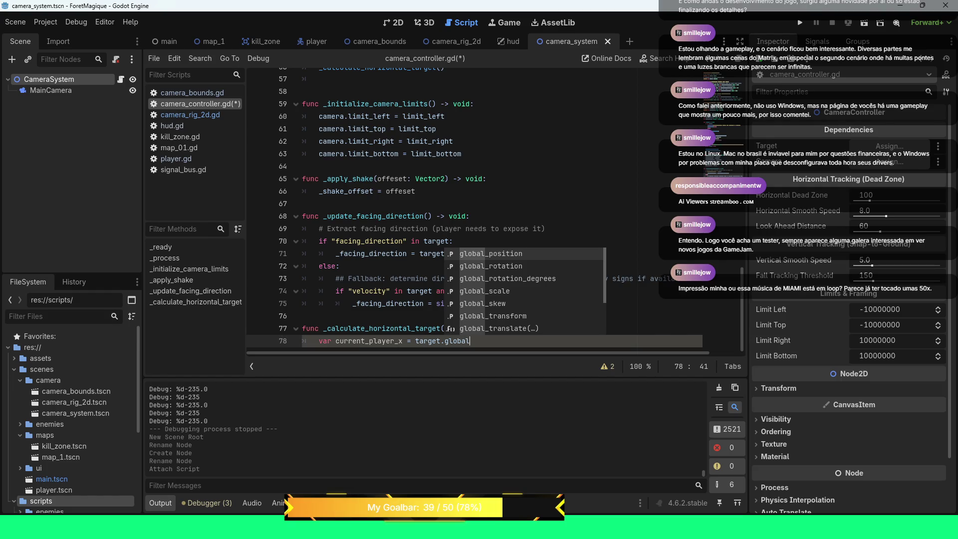
# - Finish current_player_x = target.global_position.x and add a camera x variable set to _target_pos.x
pyautogui.press('Return')
pyautogui.write('.x')
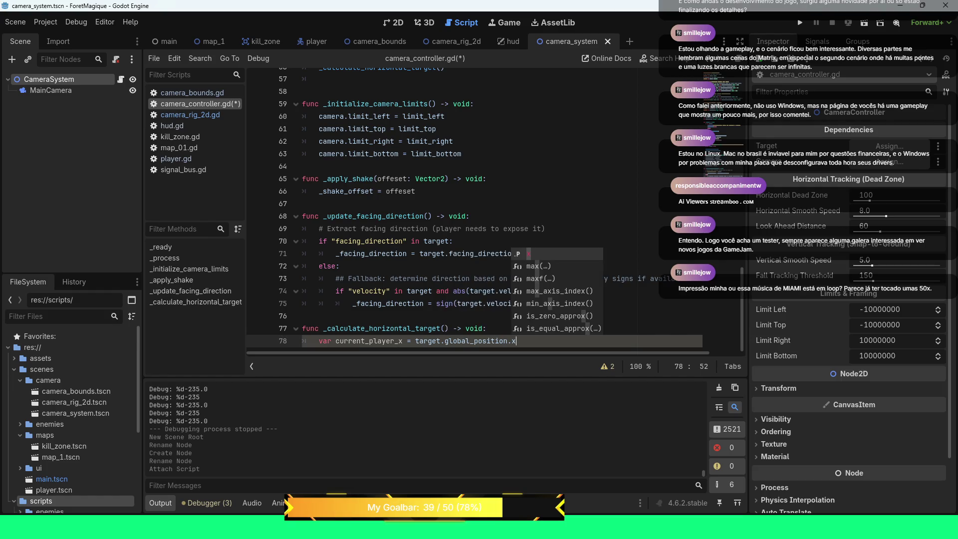
pyautogui.press('Escape')
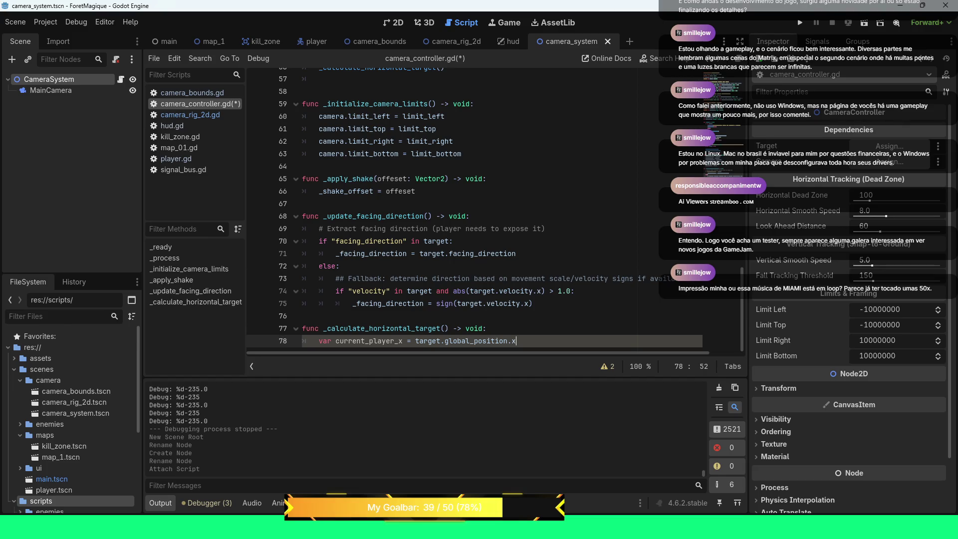
pyautogui.press('Return')
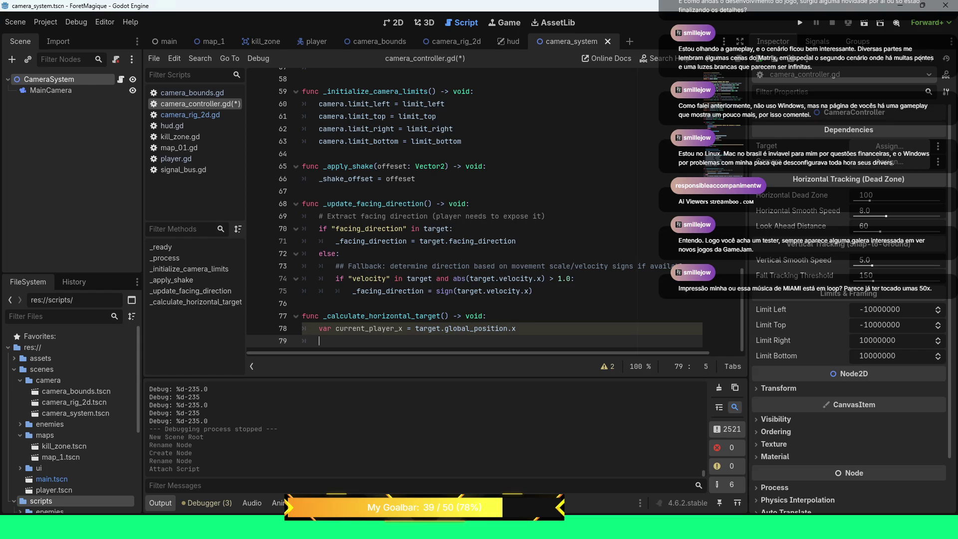
pyautogui.write('var curren')
pyautogui.write('t_came_')
pyautogui.write('x = ')
pyautogui.write('_tar')
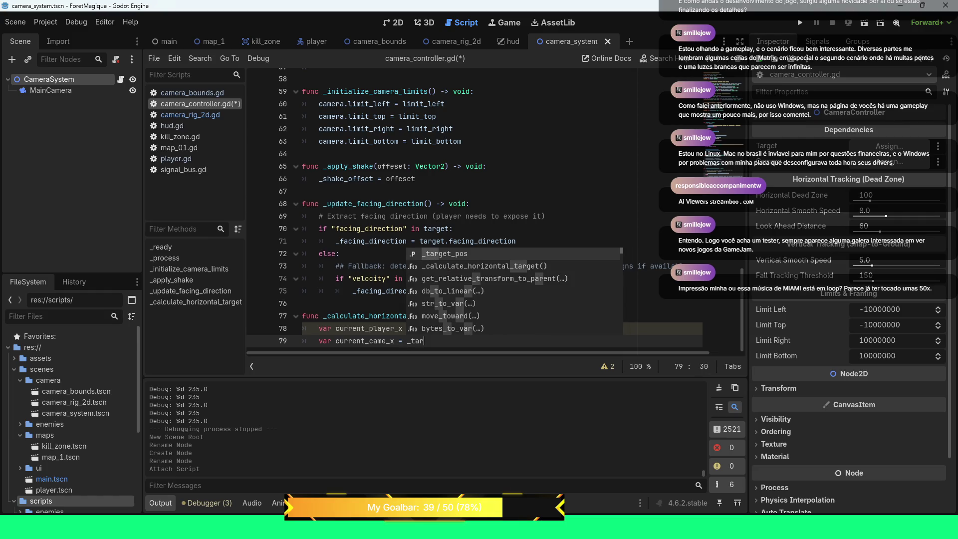
pyautogui.press('Return')
pyautogui.write('.x')
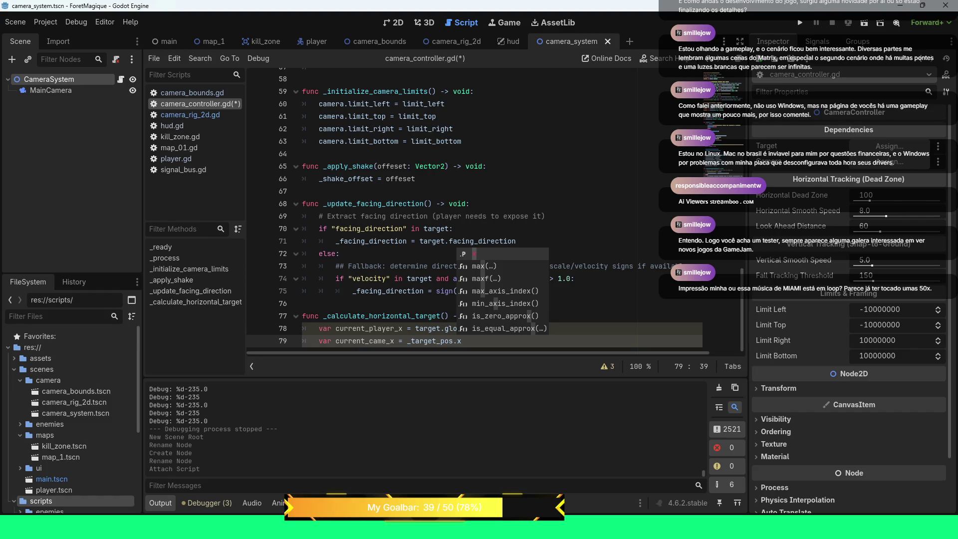
pyautogui.press('Escape')
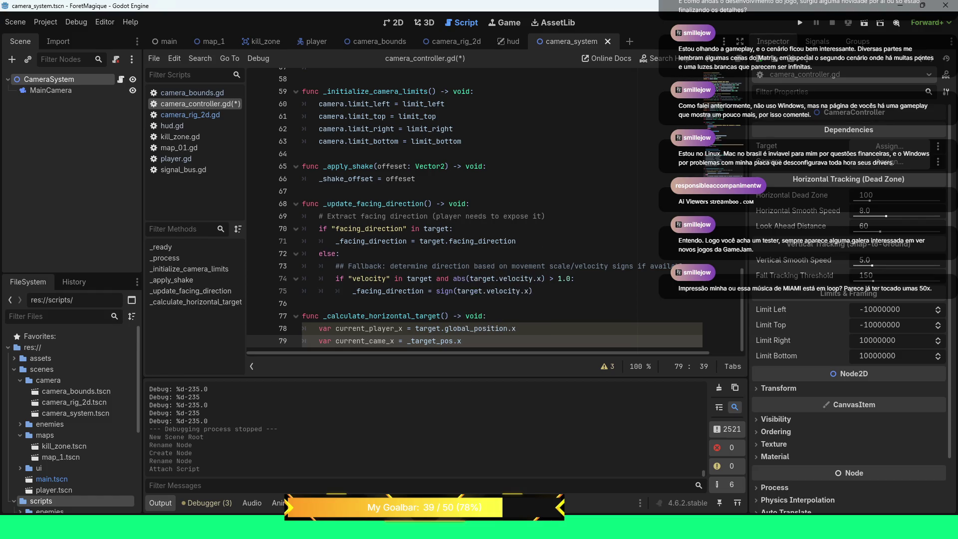
# - Add the comment '## Calculate displacement relative to the camera's current trget focus point'
pyautogui.press('Return')
pyautogui.press('Return')
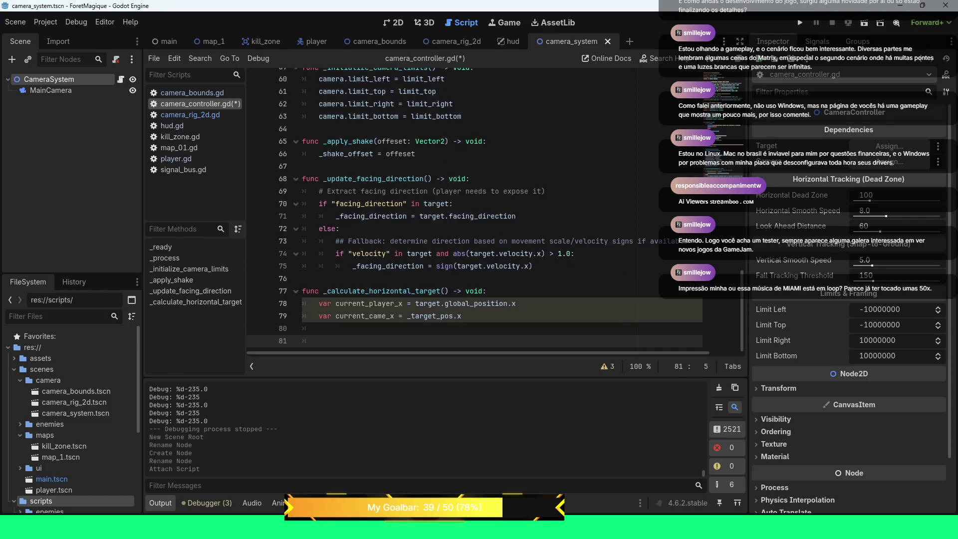
pyautogui.write('## Cal')
pyautogui.write('culate ')
pyautogui.write('displacement')
pyautogui.write(' relative to the ')
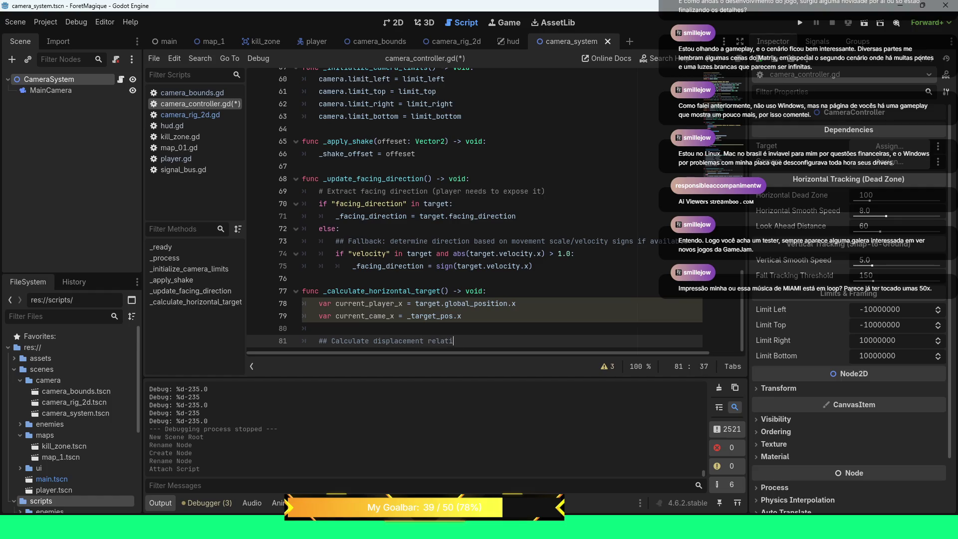
pyautogui.write("camera's cur")
pyautogui.write('rent ')
pyautogui.write('trget focus')
pyautogui.write(' point')
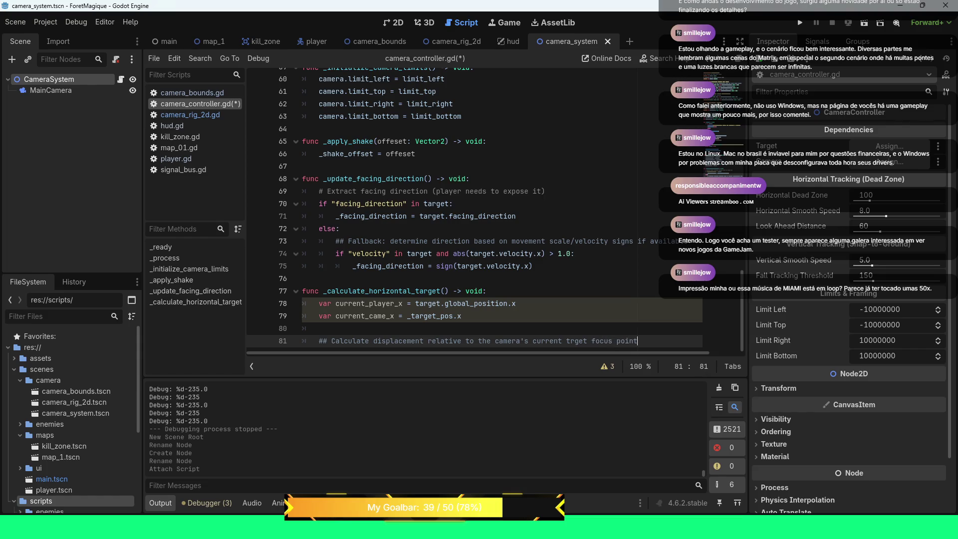
pyautogui.press('Return')
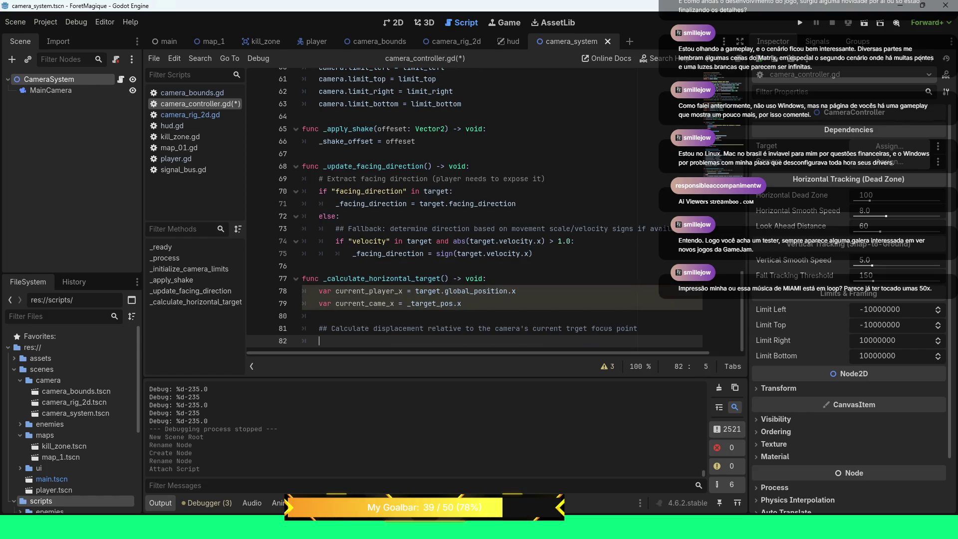
# - Declare var distance_x = current_player_x - current_camera_x, correcting the camera variable's name to current_camera_x
pyautogui.write('var distanc')
pyautogui.write('e_x =')
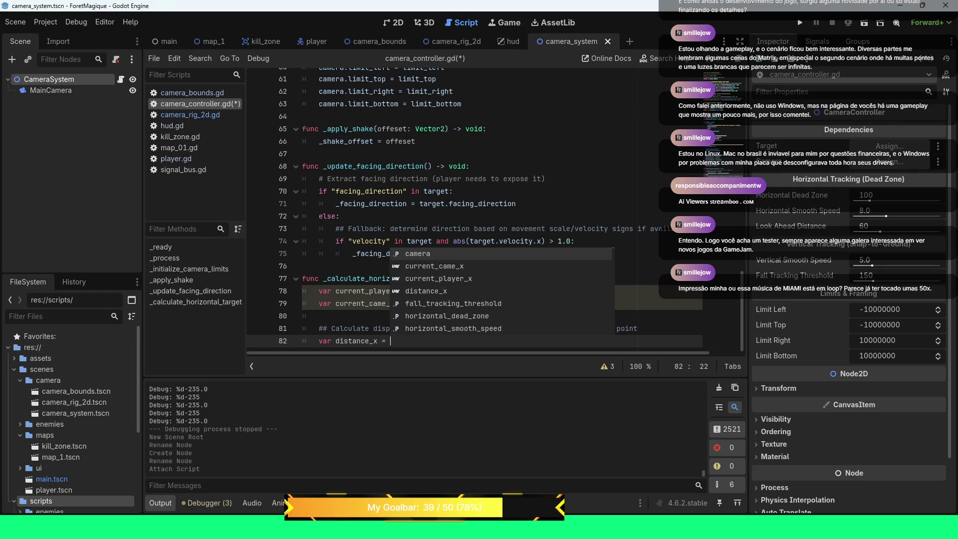
pyautogui.write(' cur')
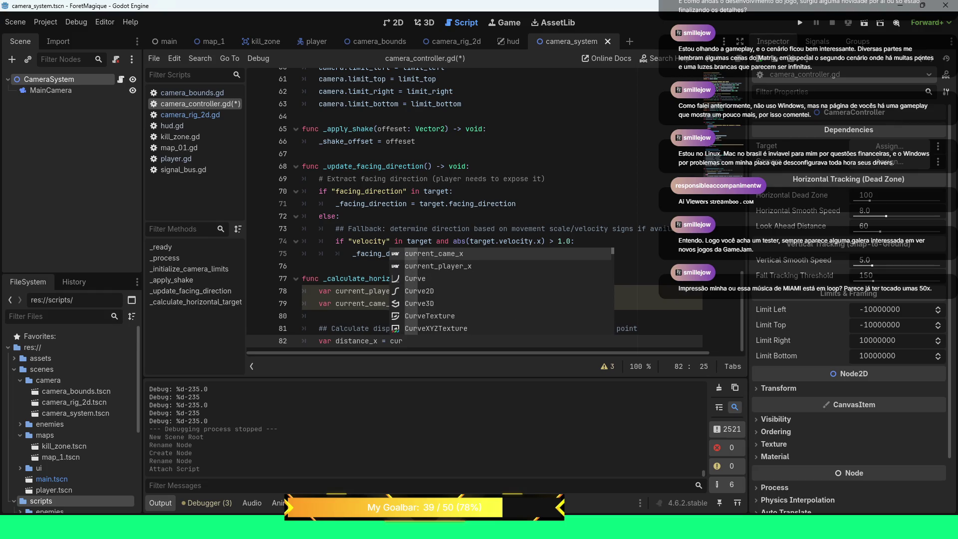
pyautogui.press('Down')
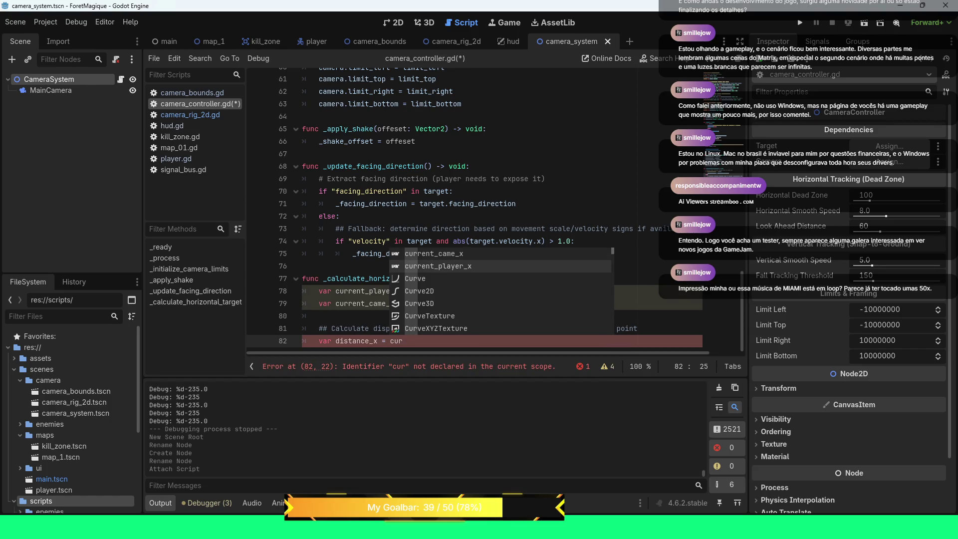
pyautogui.press('Return')
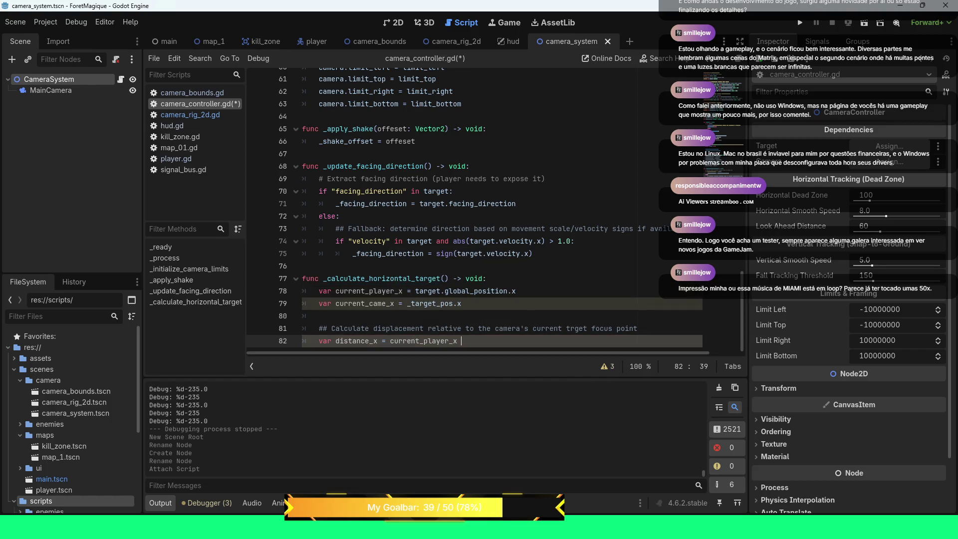
pyautogui.write('- cu')
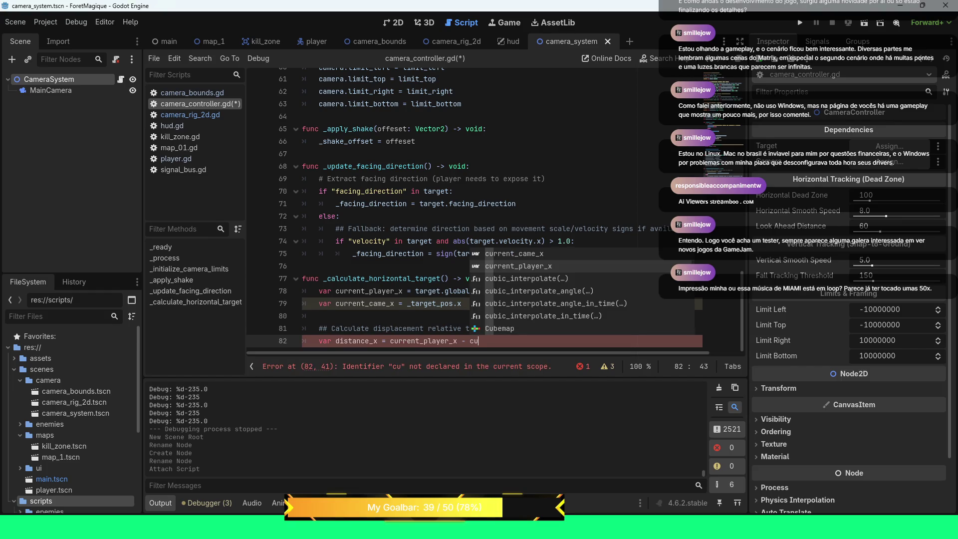
pyautogui.press('Return')
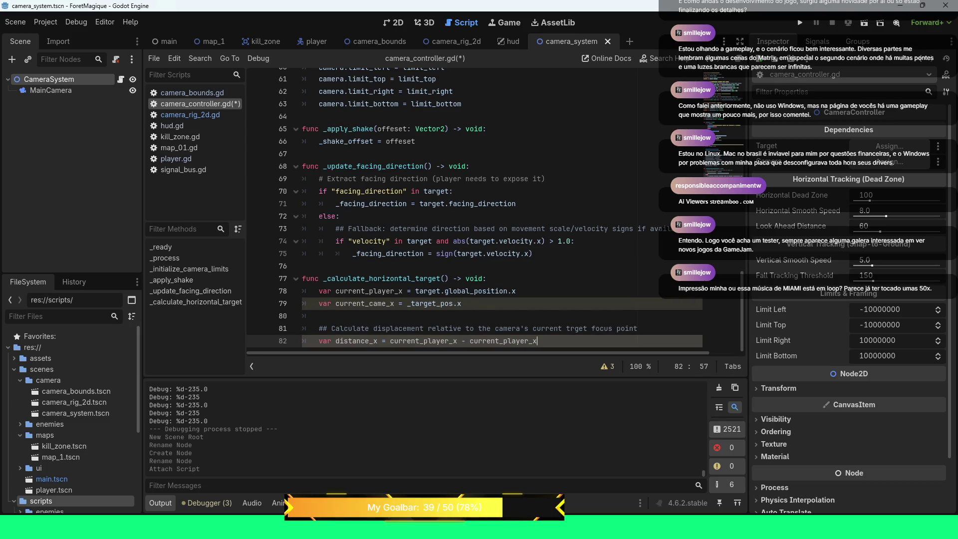
pyautogui.press('BackSpace')
pyautogui.press('BackSpace')
pyautogui.press('BackSpace')
pyautogui.press('BackSpace')
pyautogui.write('camerea')
pyautogui.press('BackSpace')
pyautogui.press('BackSpace')
pyautogui.write('a_x')
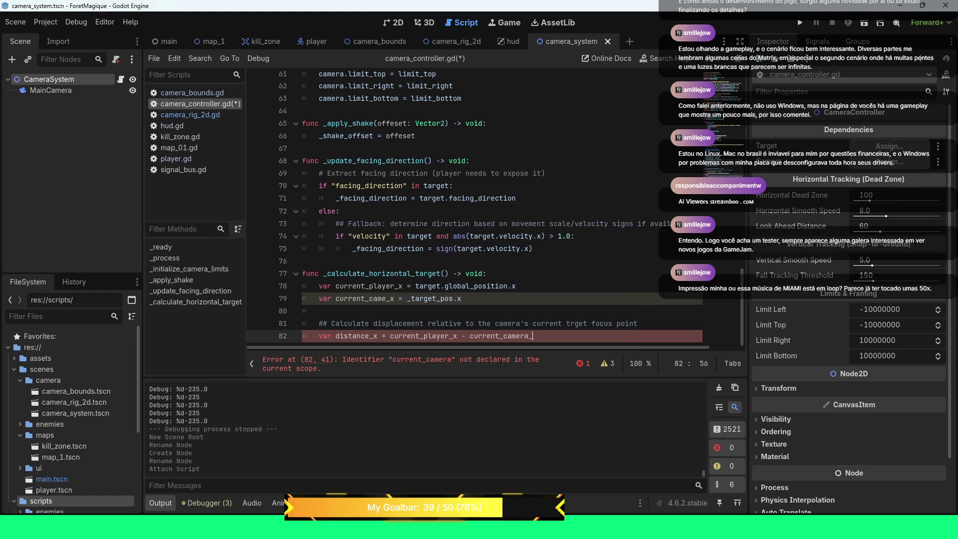
pyautogui.press('Up')
pyautogui.press('Up')
pyautogui.press('Up')
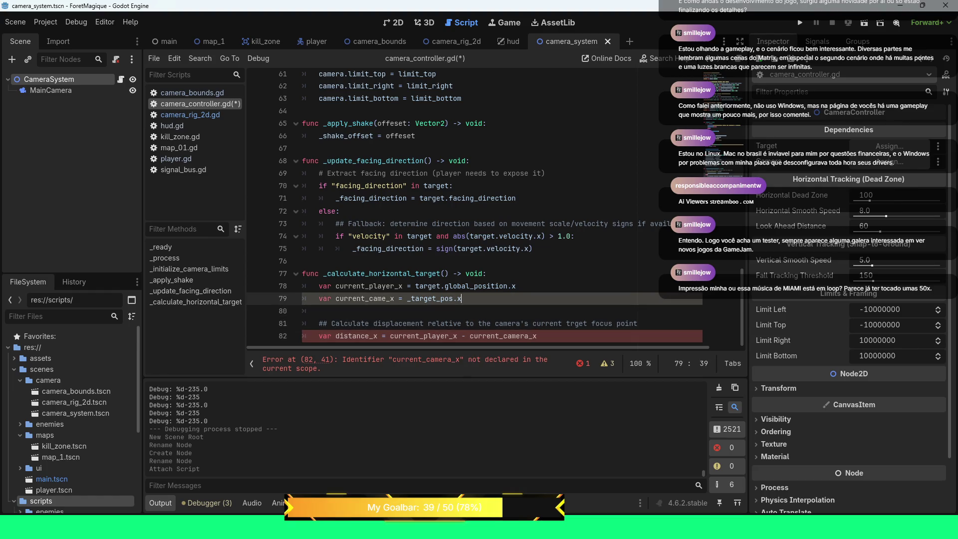
pyautogui.click(411, 299)
pyautogui.write('ra')
pyautogui.press('Down')
pyautogui.press('Down')
pyautogui.press('Down')
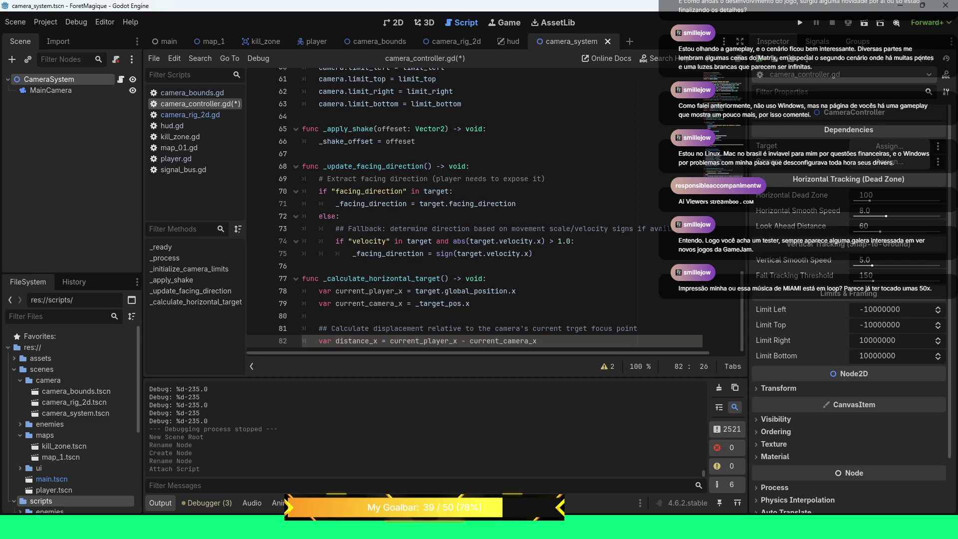
pyautogui.click(424, 341)
# - Open two new empty lines below the distance_x line
pyautogui.press('Return')
pyautogui.press('Return')
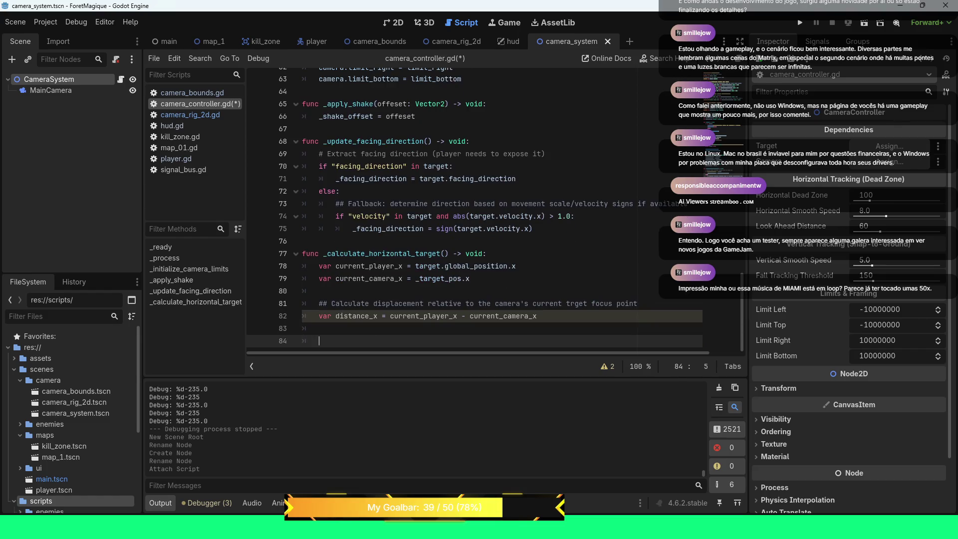
# - Add a dead-zone comment and if abs(distance_x) > horizontal_dead_zone:, beginning var shift_amount in its body
pyautogui.write('## C')
pyautogui.write('heck if pl')
pyautogui.write('ayer has broken ')
pyautogui.write('of the horizontal ')
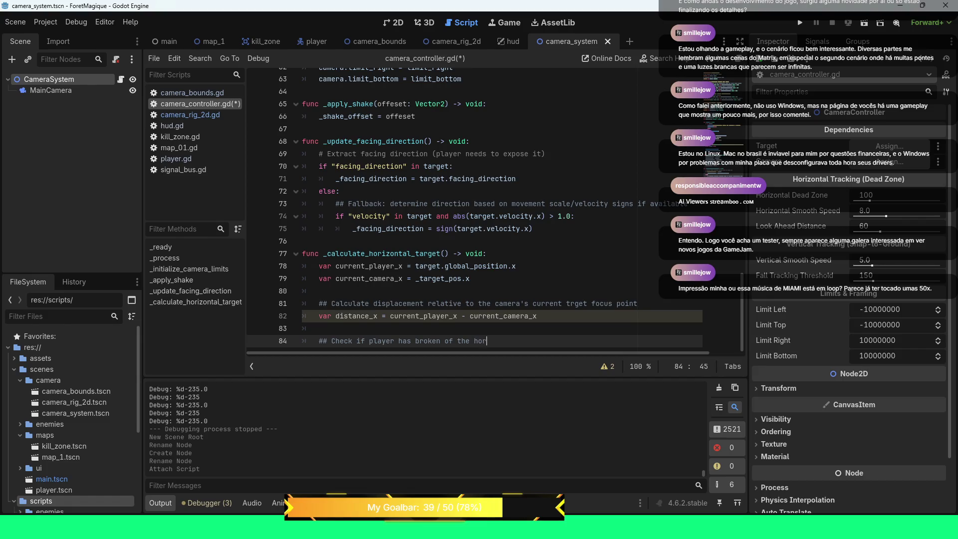
pyautogui.write('dead zone box')
pyautogui.press('Return')
pyautogui.write('if (')
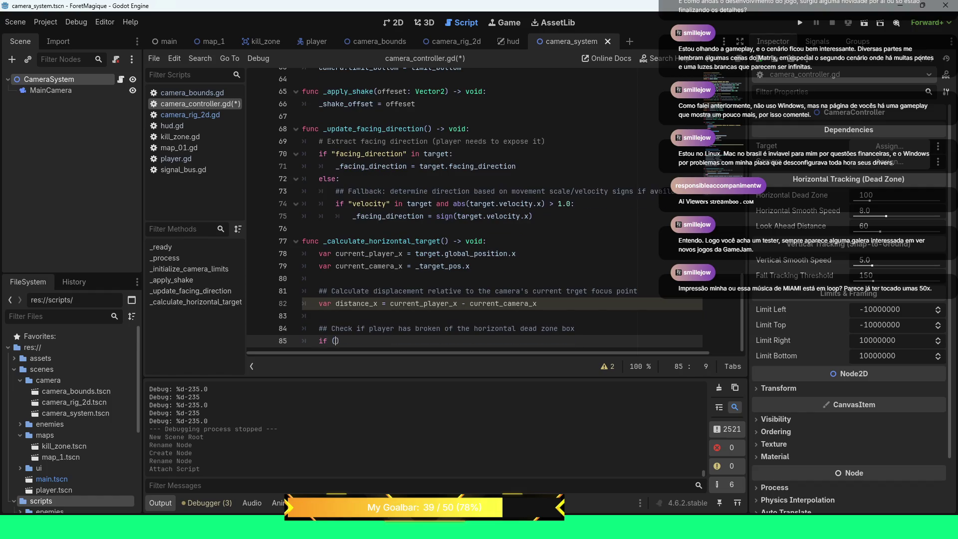
pyautogui.press('BackSpace')
pyautogui.write('abs(')
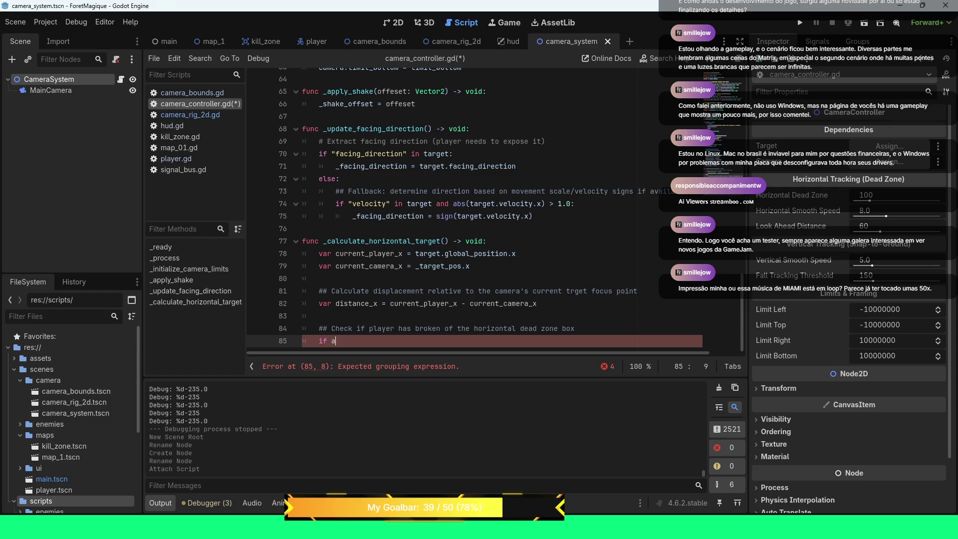
pyautogui.write('dista')
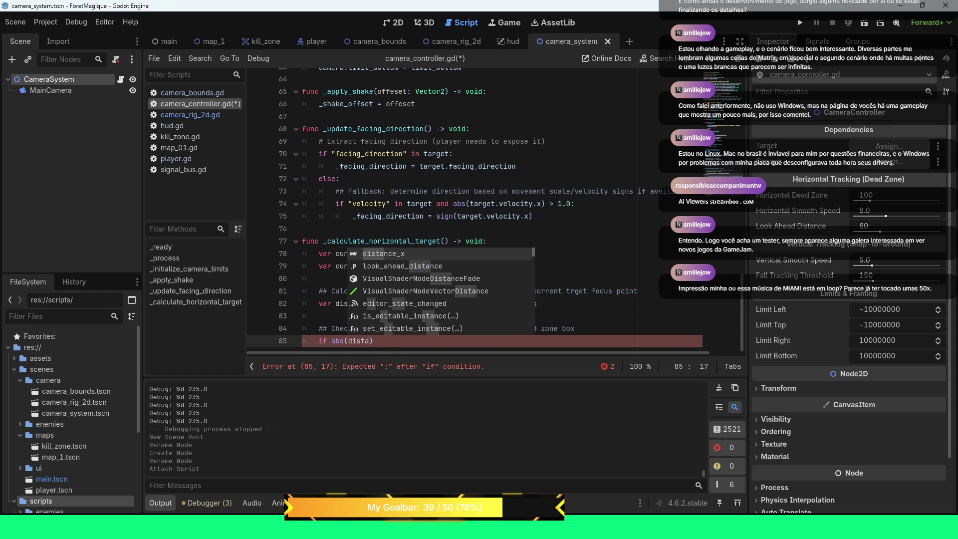
pyautogui.press('Return')
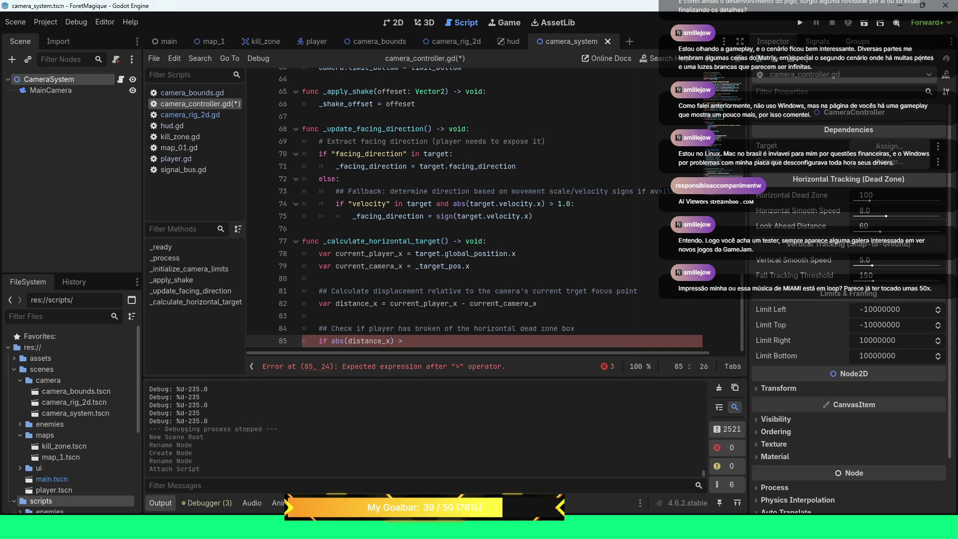
pyautogui.write('hor')
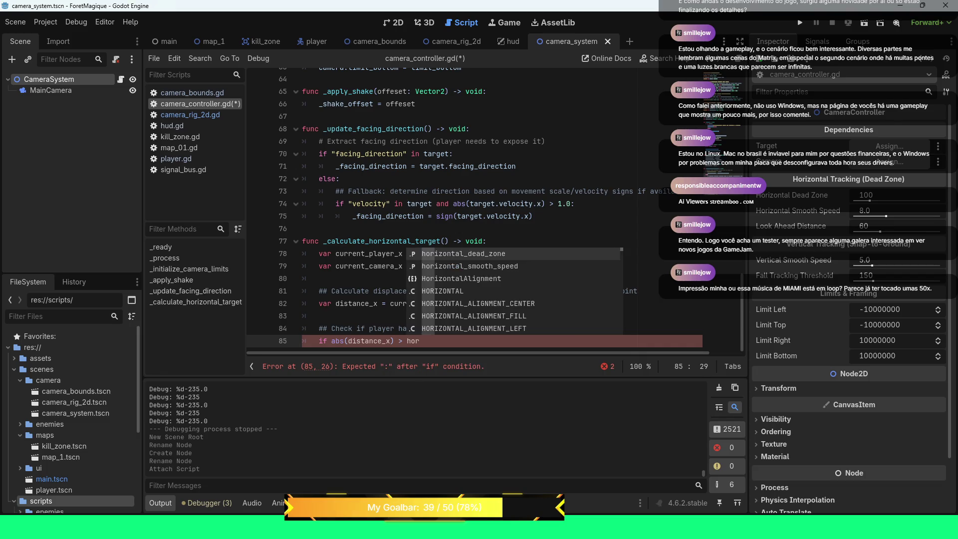
pyautogui.press('Return')
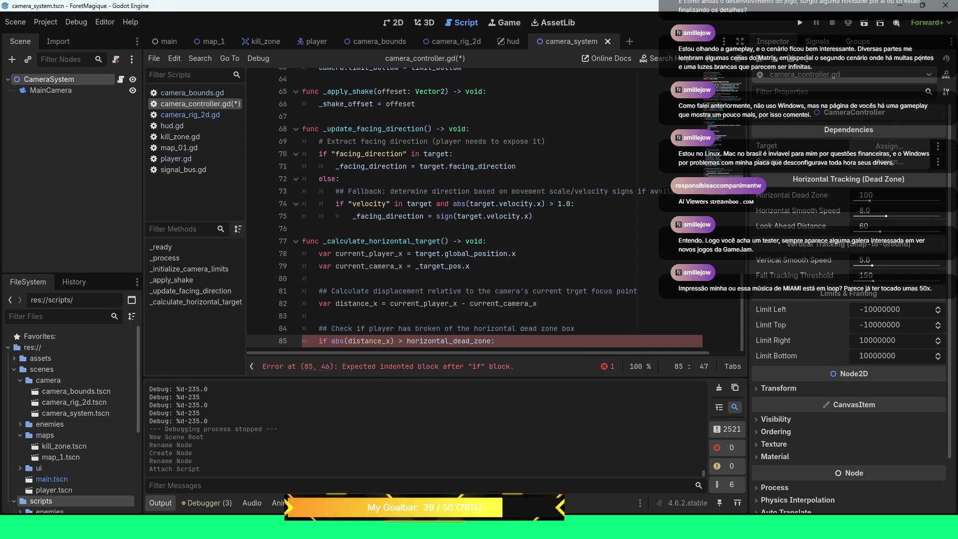
pyautogui.press('Return')
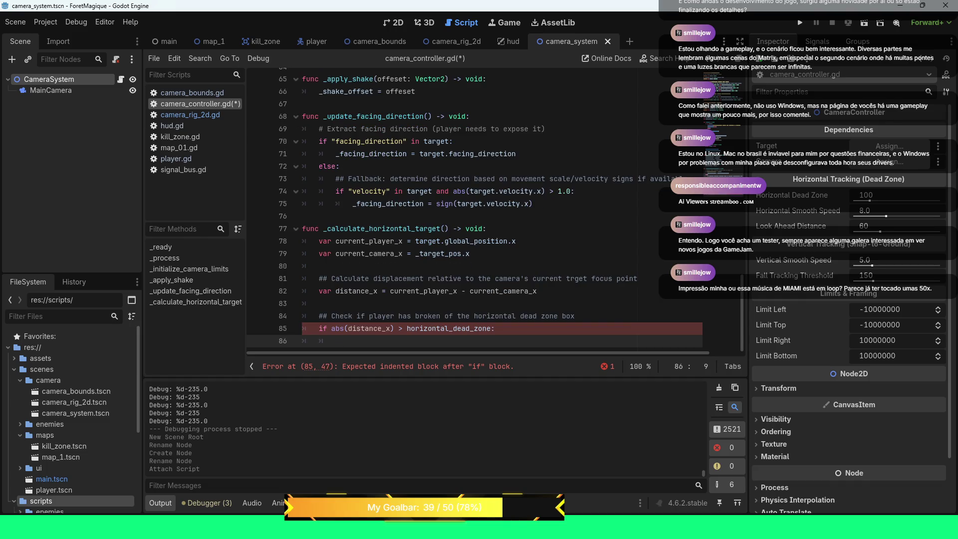
pyautogui.write('var s')
pyautogui.write('hift_')
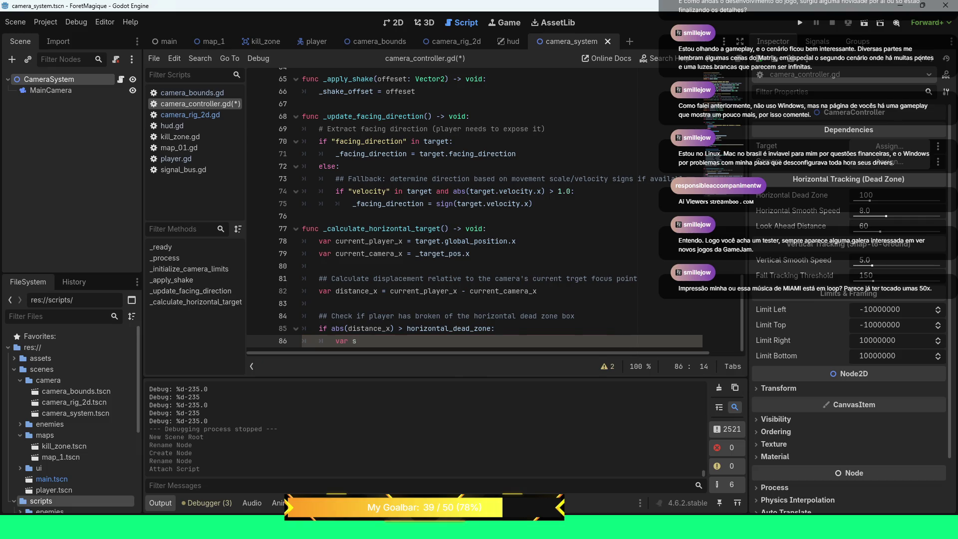
pyautogui.write('amount = ')
pyautogui.write('dis')
# - Complete shift_amount as distance_x - (sign(distance_x) * horizontal_dead_zone) and start a new line
pyautogui.press('Return')
pyautogui.write('-')
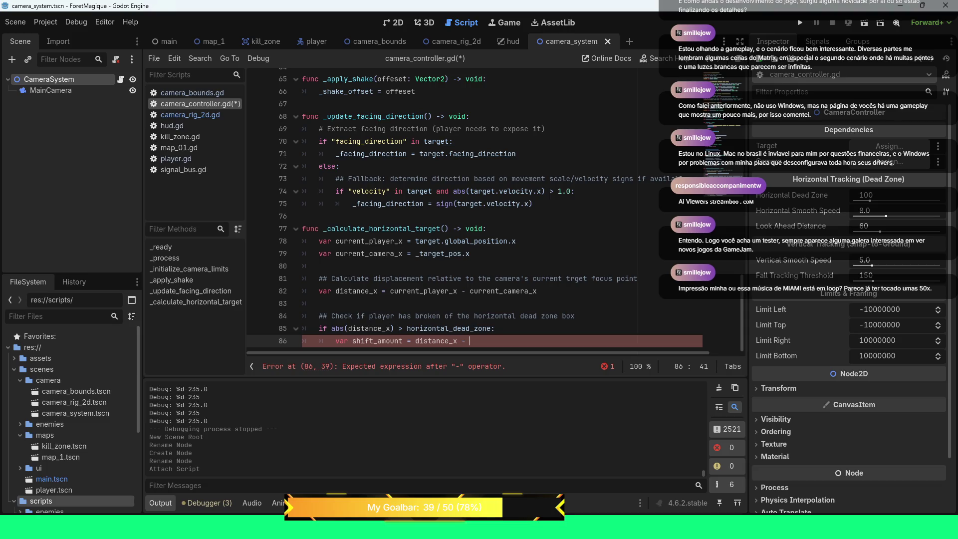
pyautogui.write('(sign')
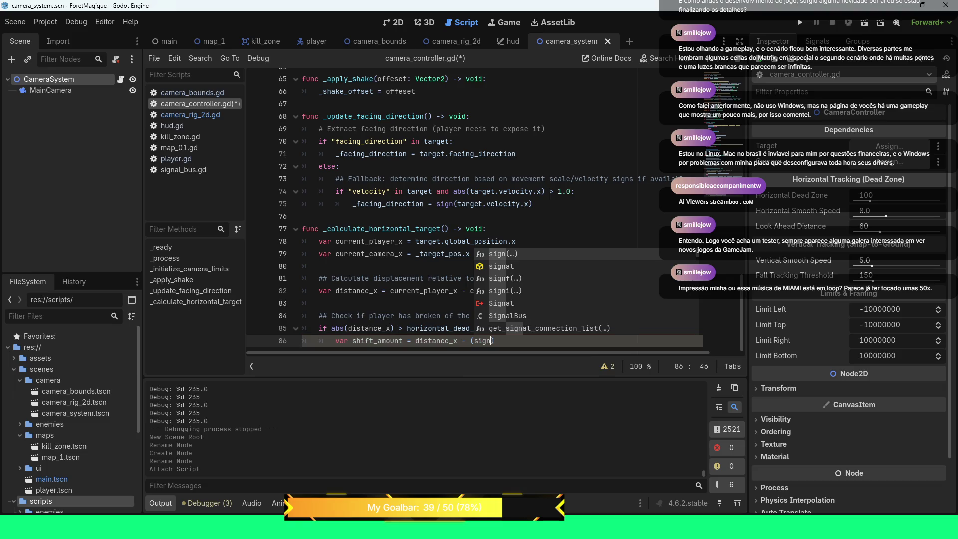
pyautogui.press('Return')
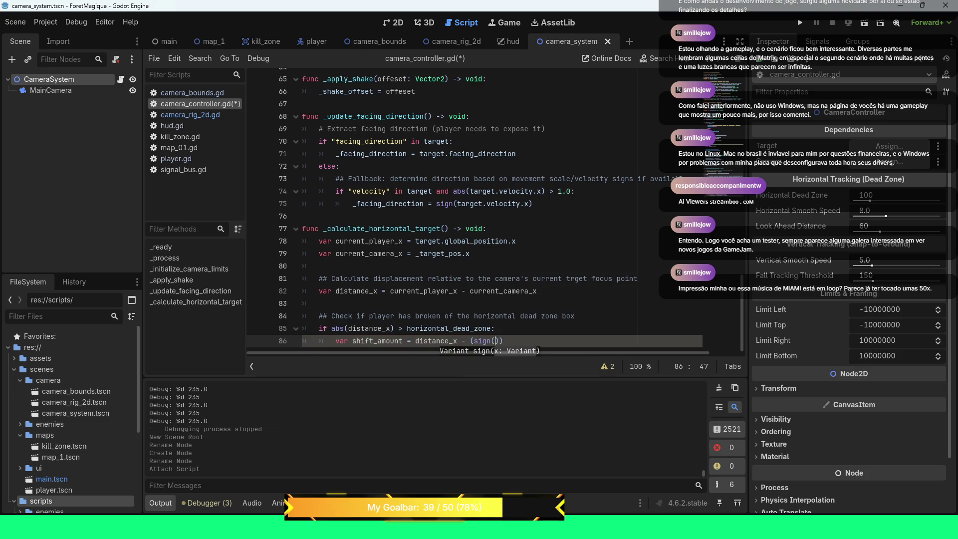
pyautogui.write('distance_x')
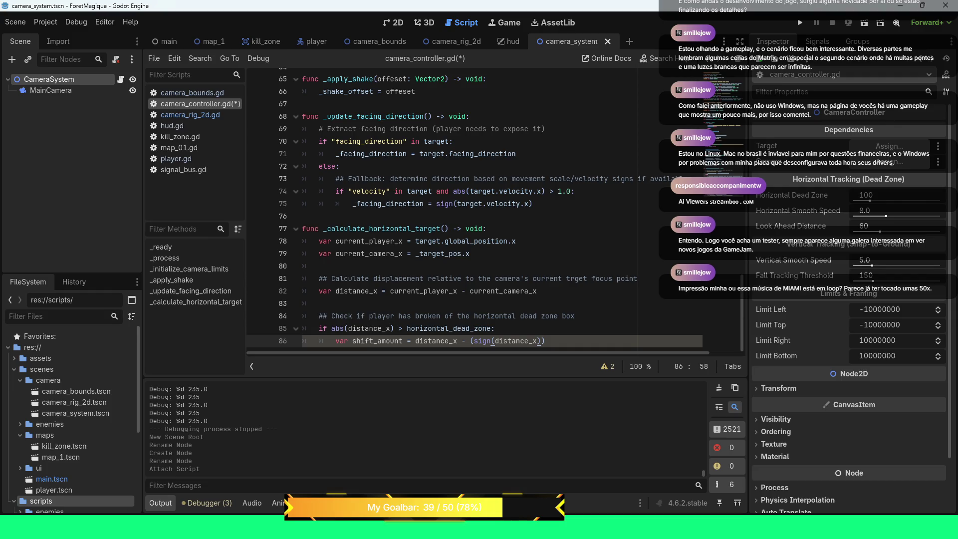
pyautogui.write('* ')
pyautogui.write('horiz')
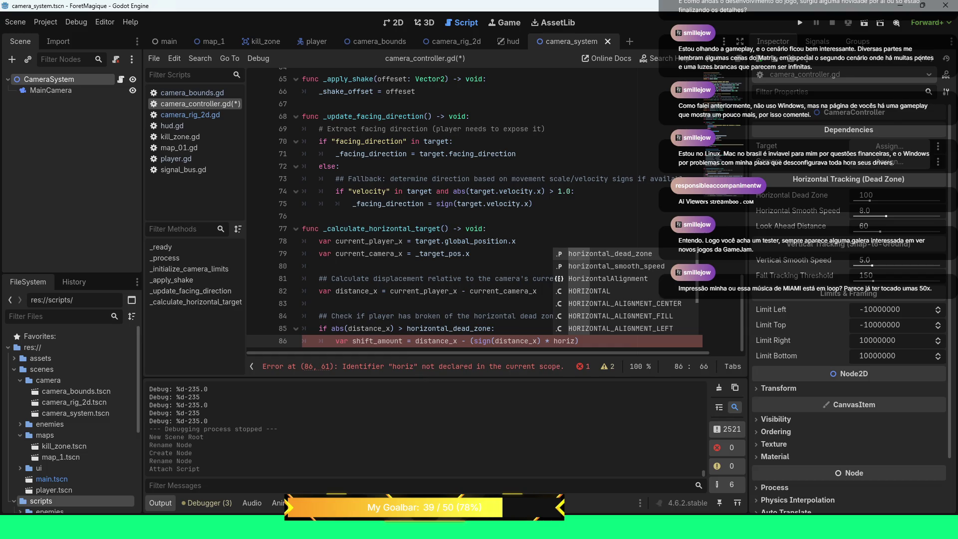
pyautogui.press('Return')
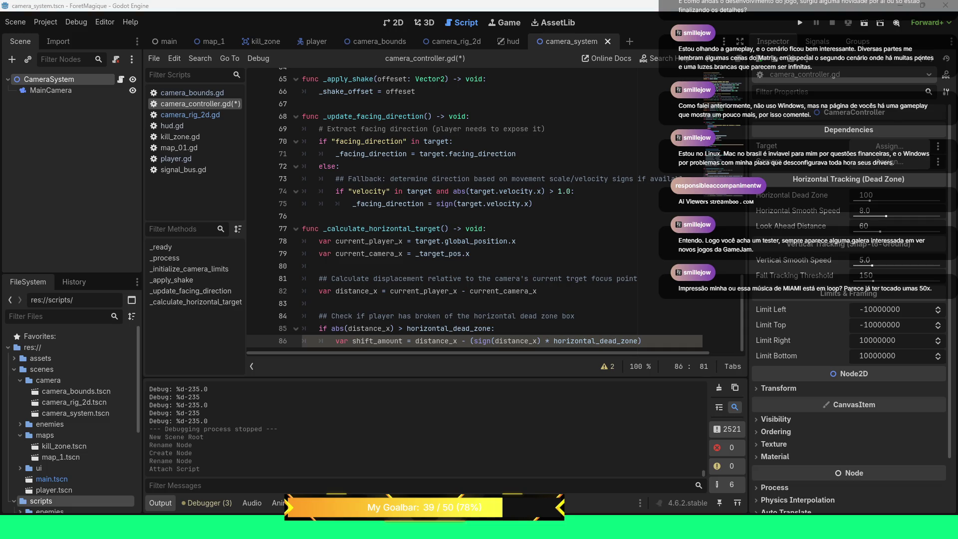
pyautogui.click(575, 315)
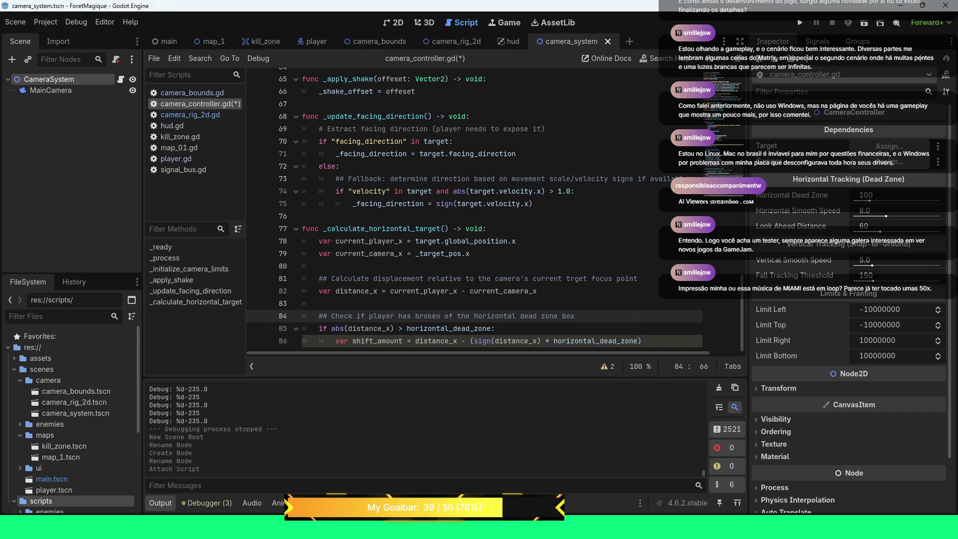
pyautogui.click(642, 341)
pyautogui.press('Return')
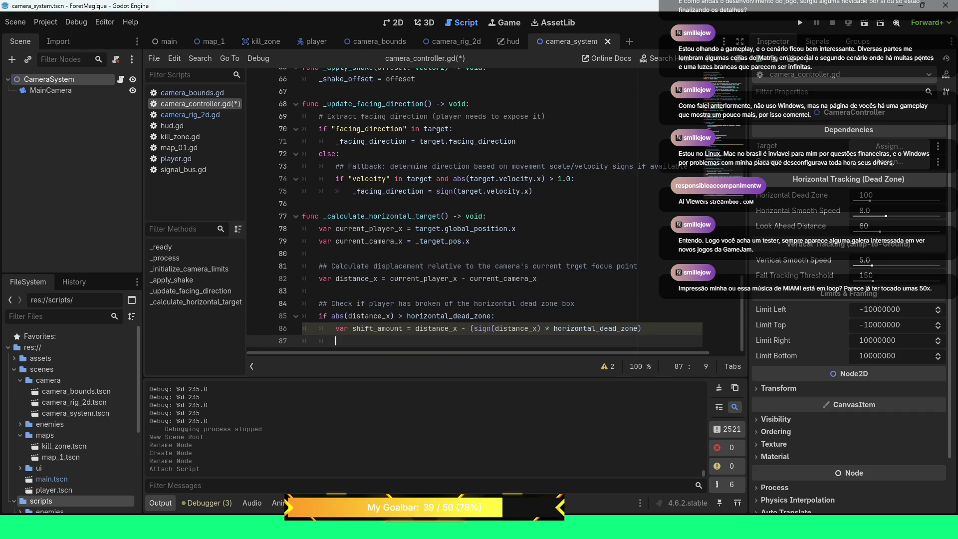
# - Add _target_pos.x += shift_amount in the dead-zone branch and begin a '## Add look' comment
pyautogui.write('_tar')
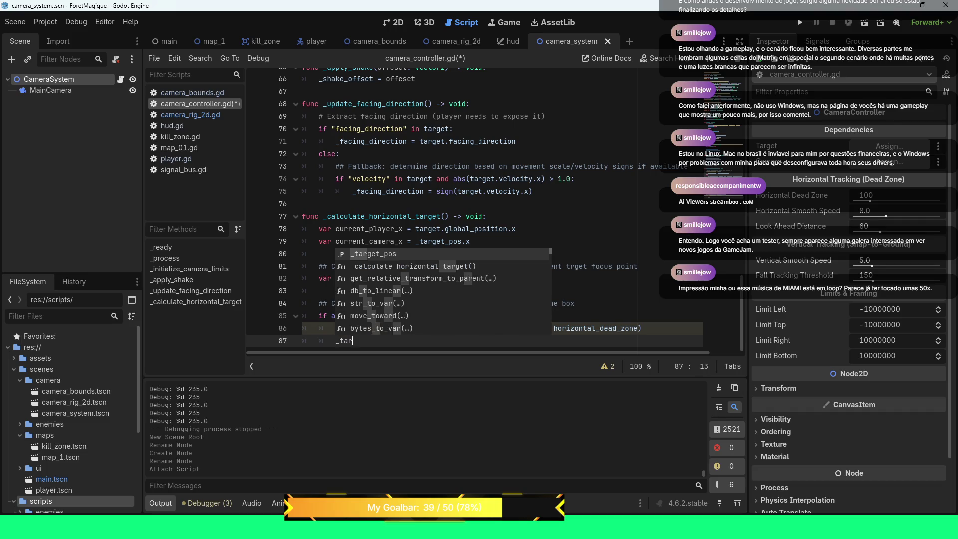
pyautogui.press('Return')
pyautogui.write('x +')
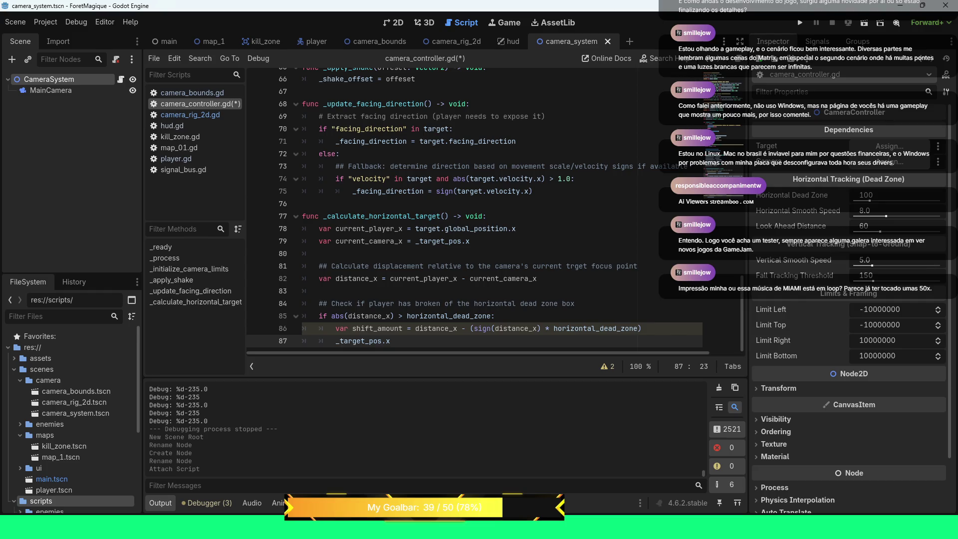
pyautogui.write('= shift_amount')
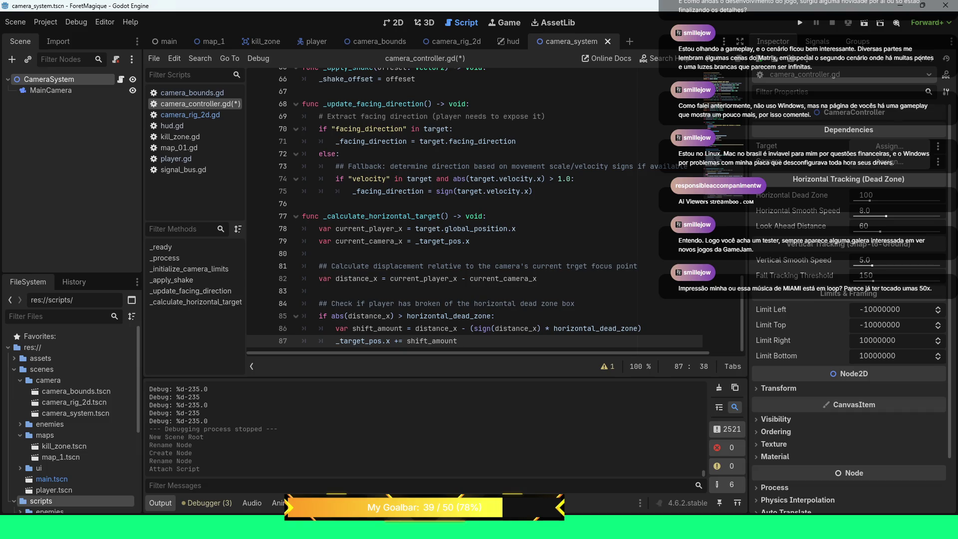
pyautogui.press('Return')
pyautogui.press('Return')
pyautogui.write('## Add ')
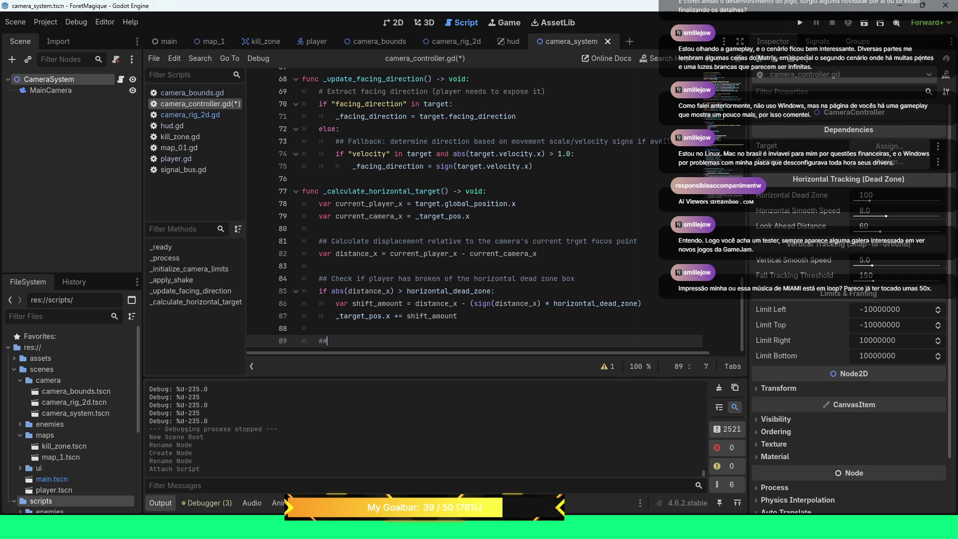
pyautogui.write('look')
pyautogui.press('BackSpace')
pyautogui.write('-ahead offse')
pyautogui.write('t base')
pyautogui.write('d on ')
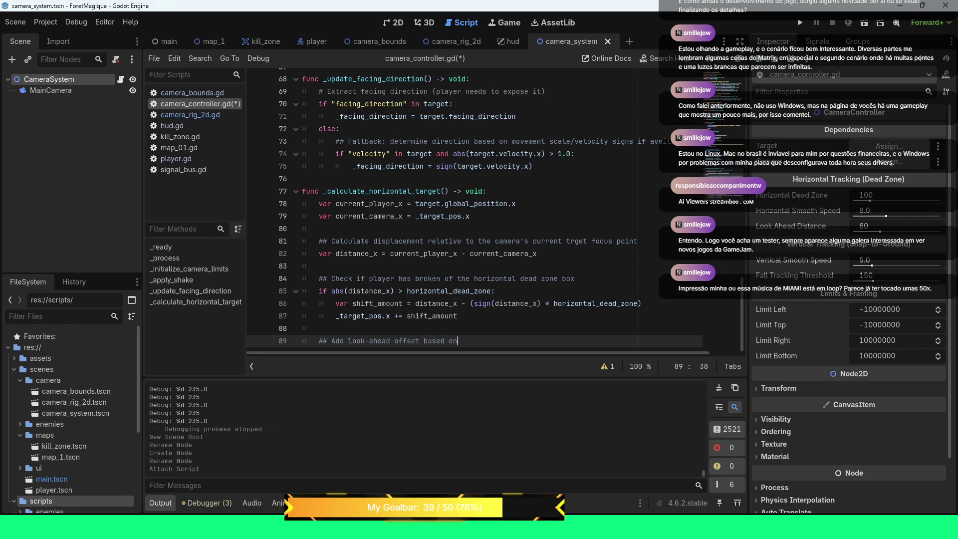
pyautogui.write('player')
pyautogui.write(' facing ')
pyautogui.write('directions')
pyautogui.press('BackSpace')
pyautogui.press('Return')
pyautogui.write('target_po')
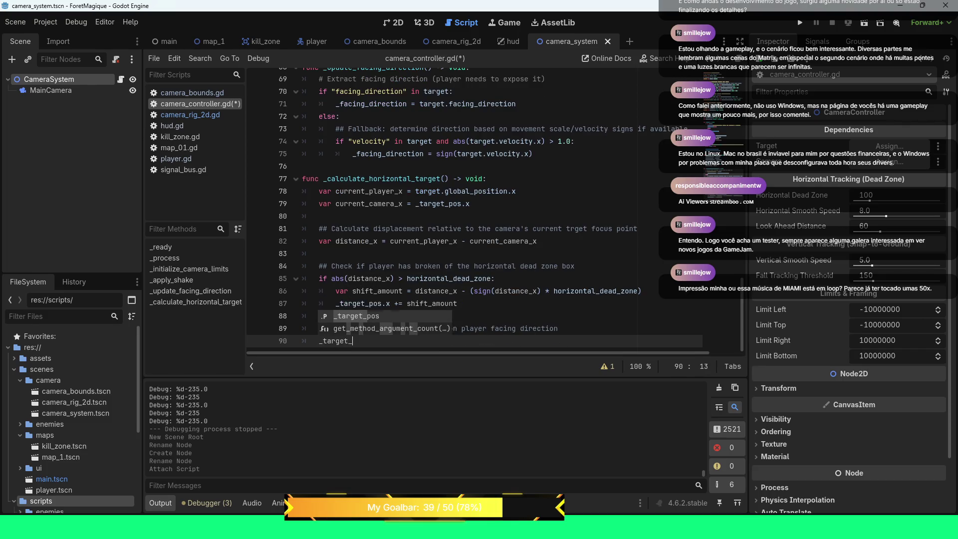
pyautogui.write('s.x ')
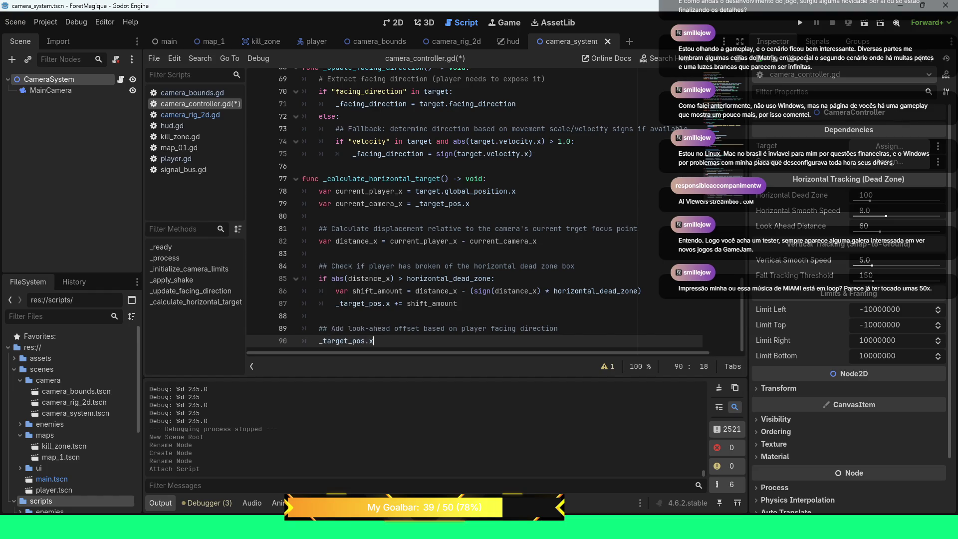
pyautogui.write('+= ')
pyautogui.write('(')
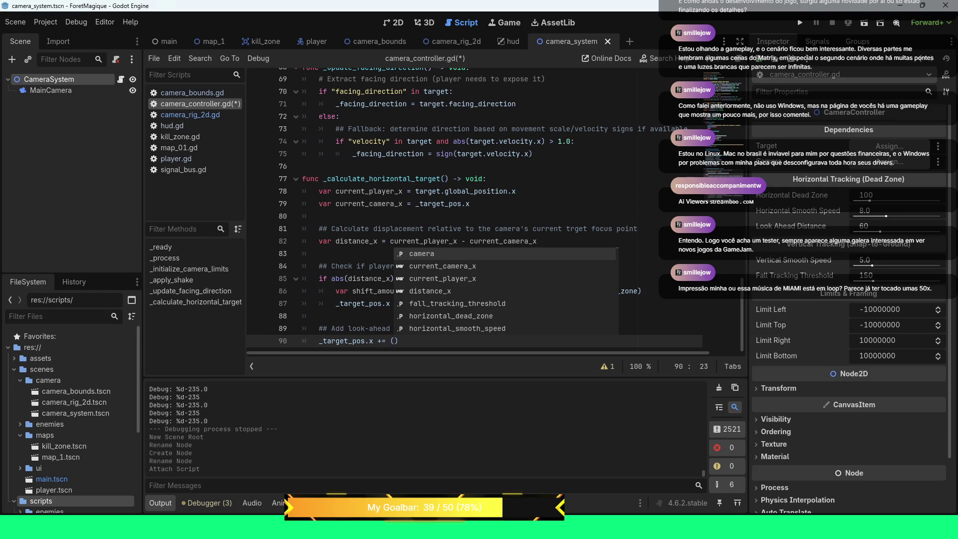
pyautogui.write('_facin')
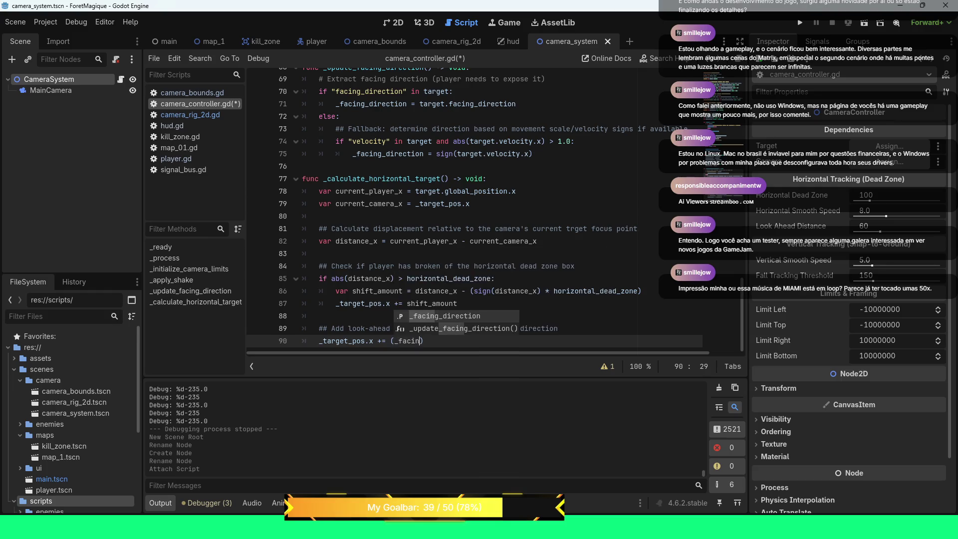
pyautogui.press('Return')
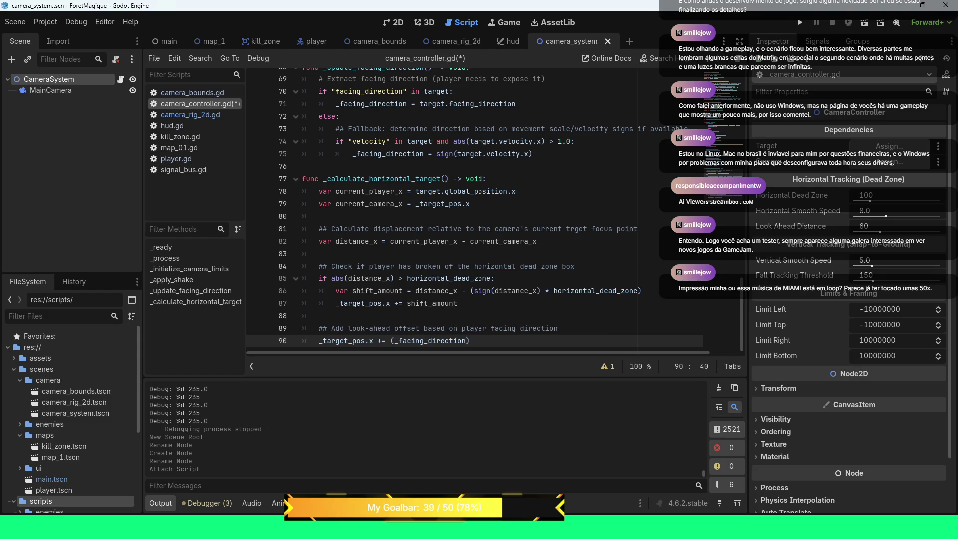
pyautogui.write('* ')
pyautogui.write('look')
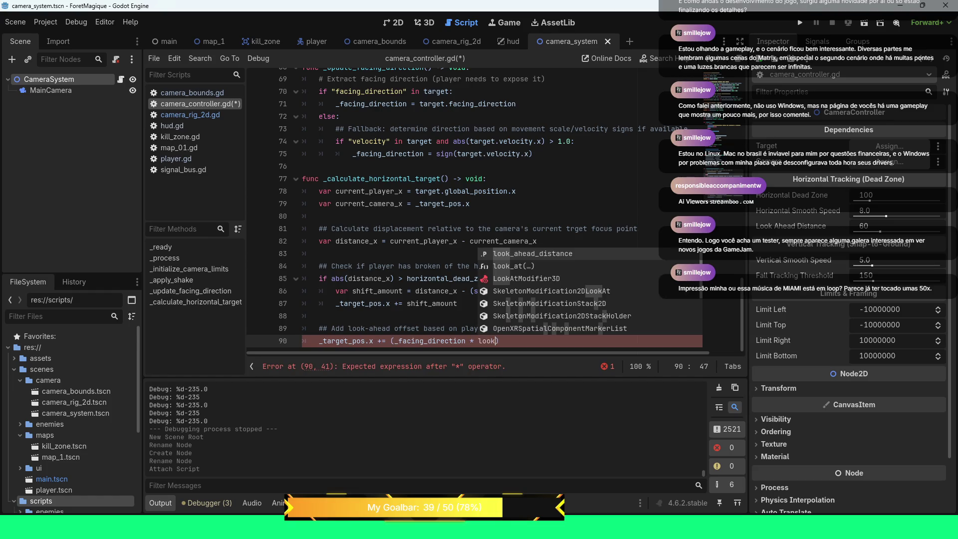
pyautogui.press('Return')
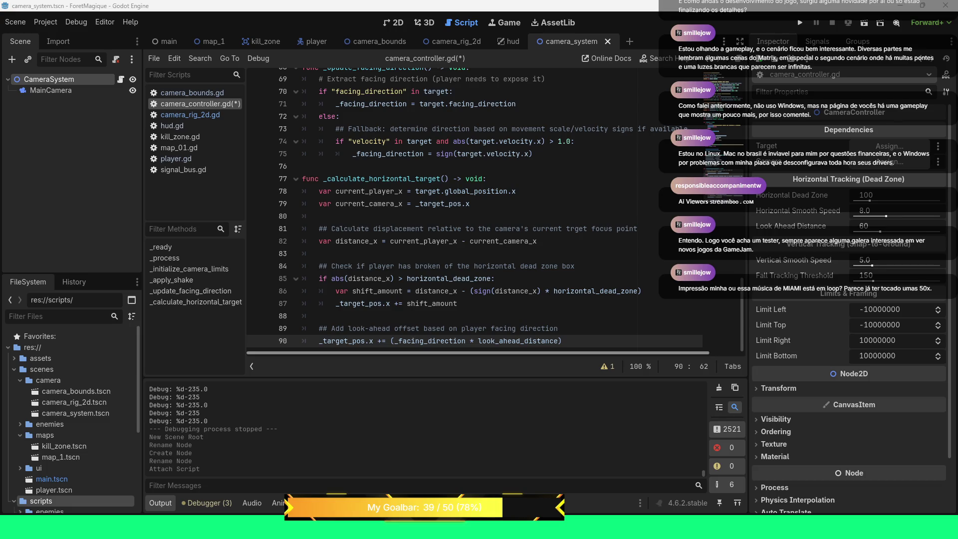
pyautogui.click(562, 341)
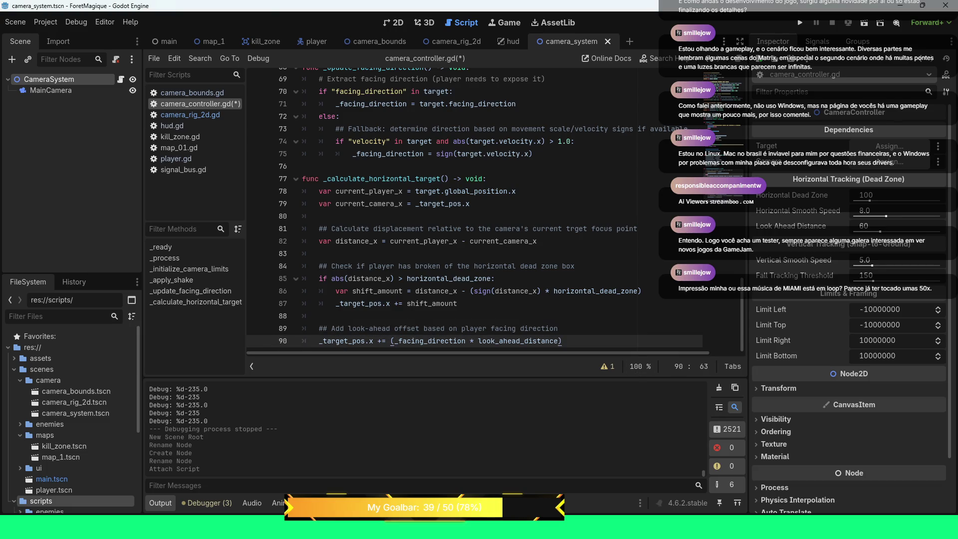
pyautogui.moveTo(634, 291)
pyautogui.write('()')
pyautogui.write('_target')
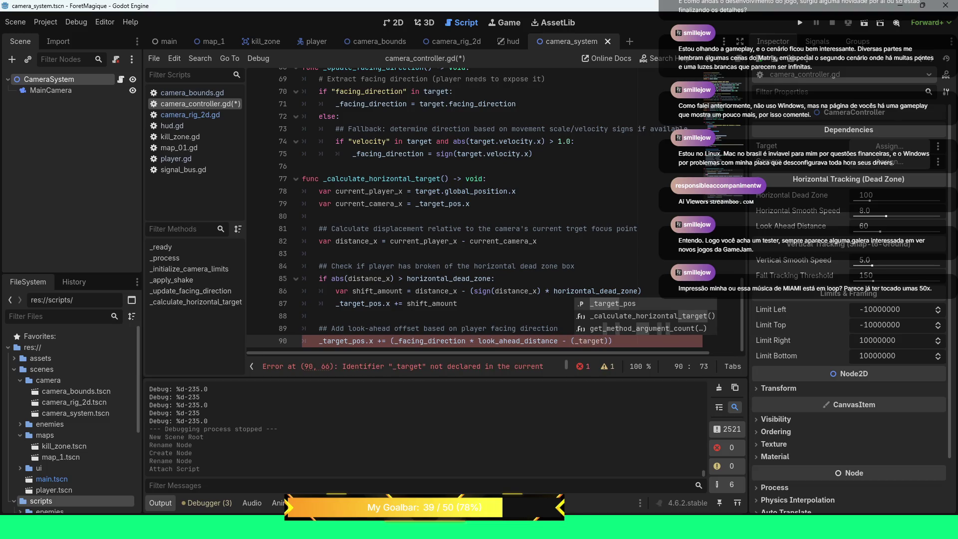
pyautogui.press('Return')
pyautogui.write('.x')
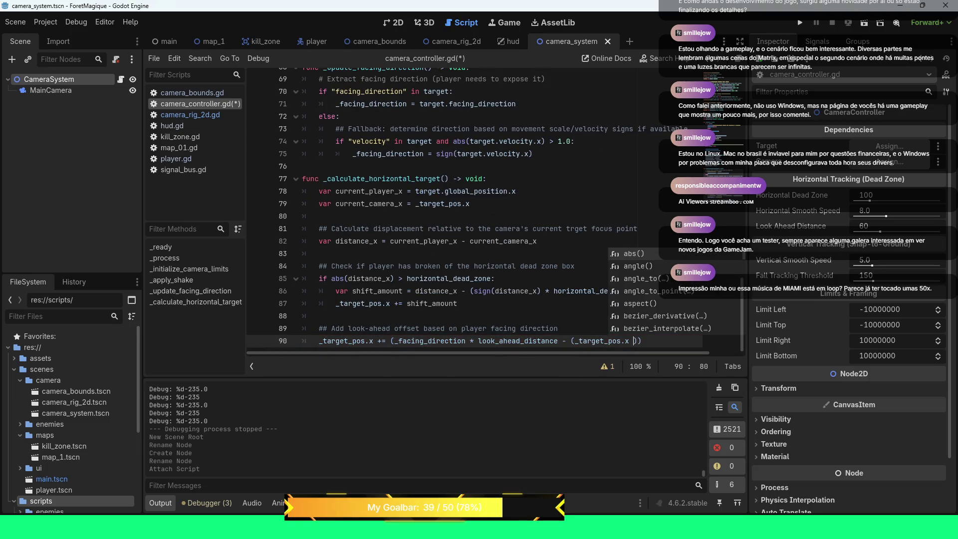
pyautogui.write(' - cur')
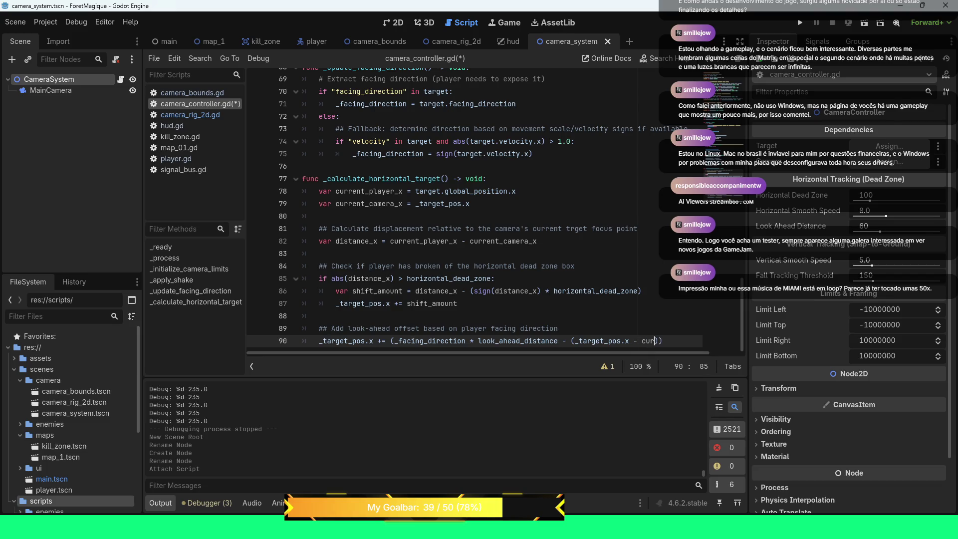
pyautogui.press('Return')
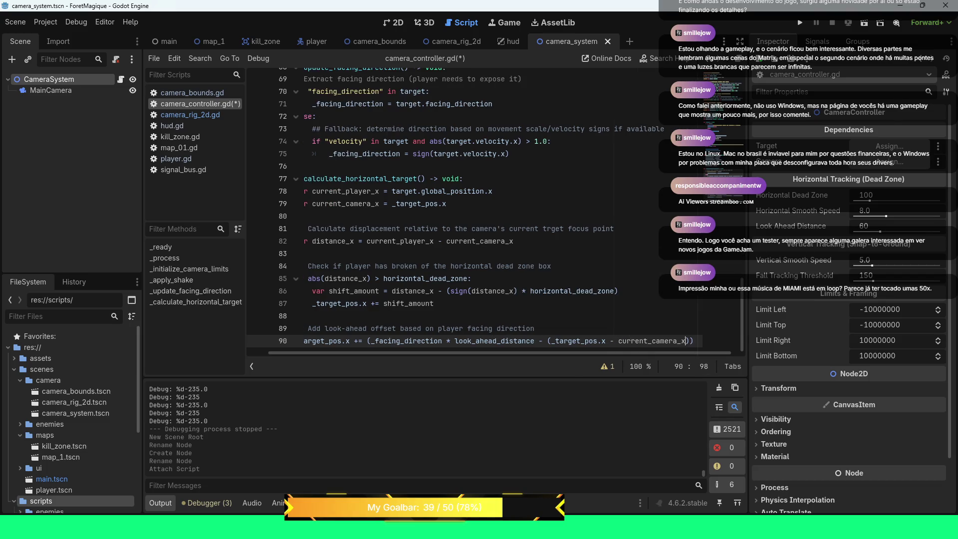
pyautogui.write(')) ')
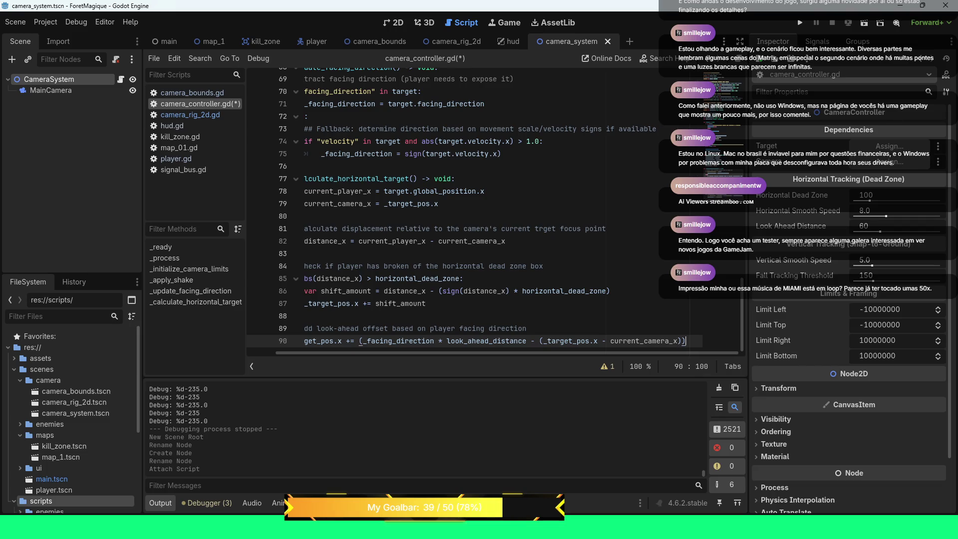
pyautogui.write('* ')
pyautogui.write('0.0')
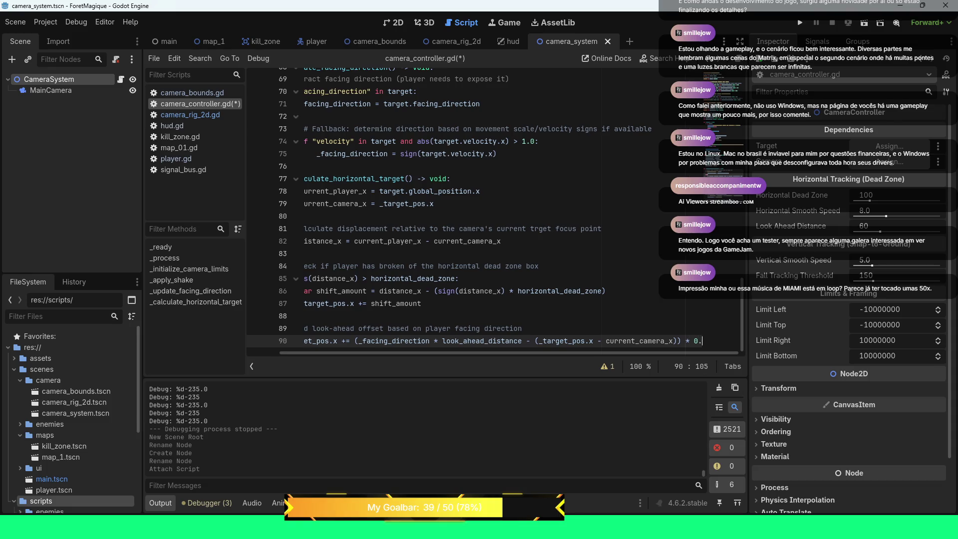
pyautogui.write('5')
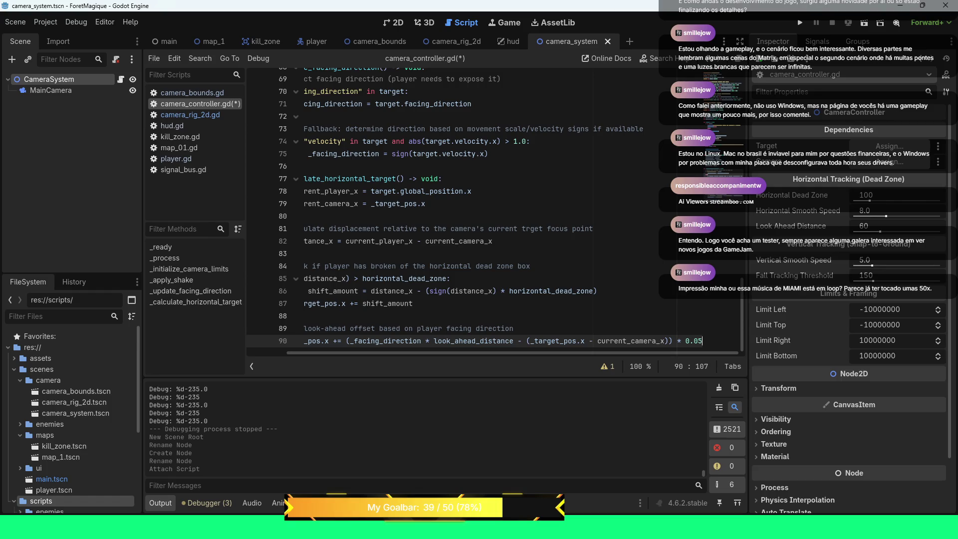
pyautogui.press('Return')
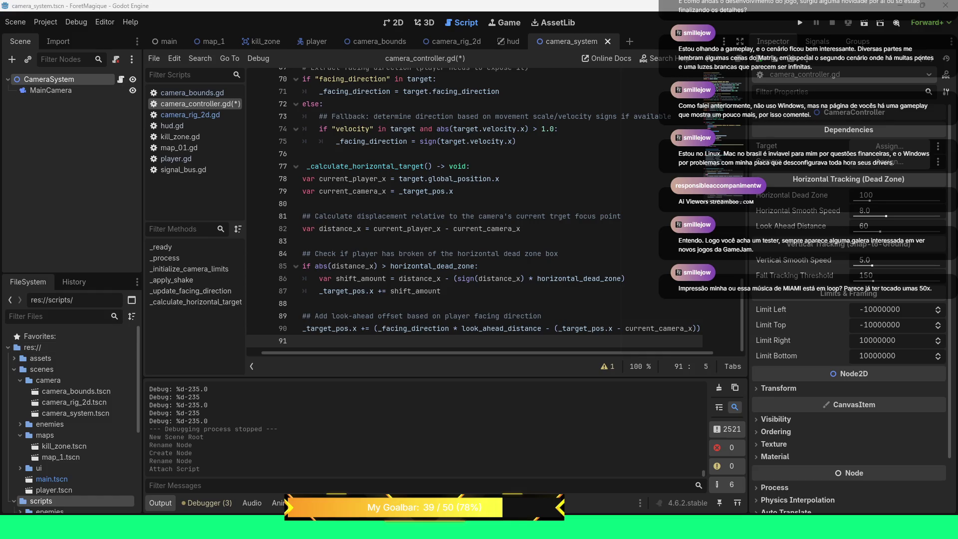
pyautogui.scroll(3, 474, 209)
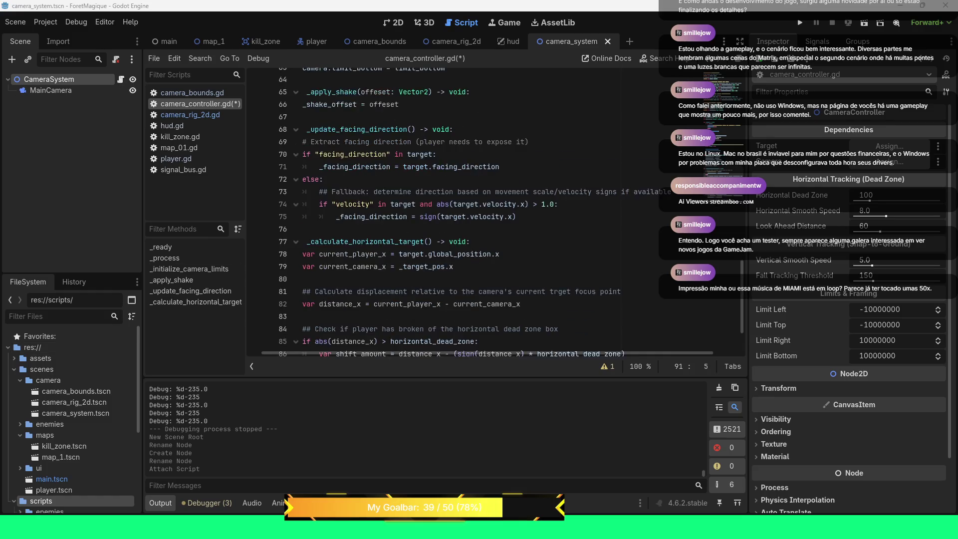
pyautogui.scroll(-3, 474, 209)
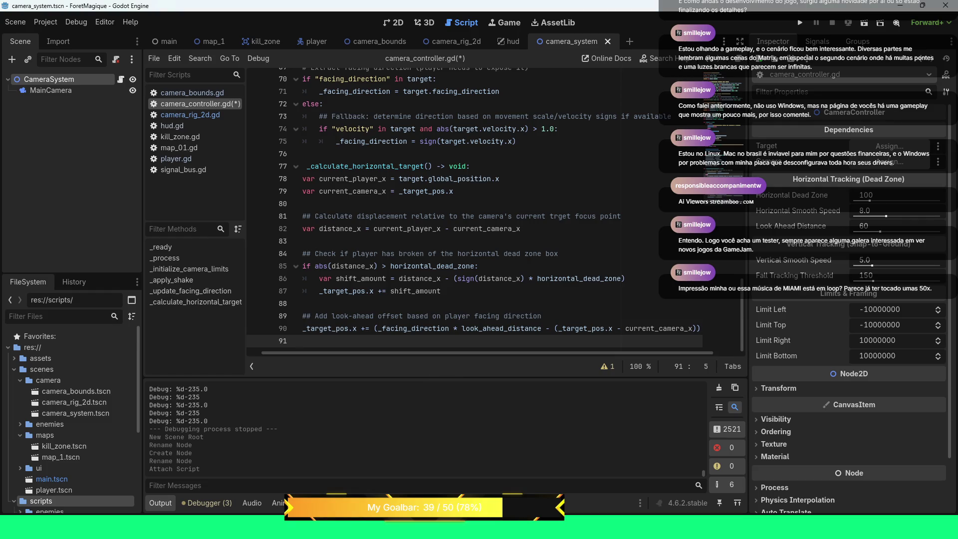
pyautogui.hscroll(-1, 474, 210)
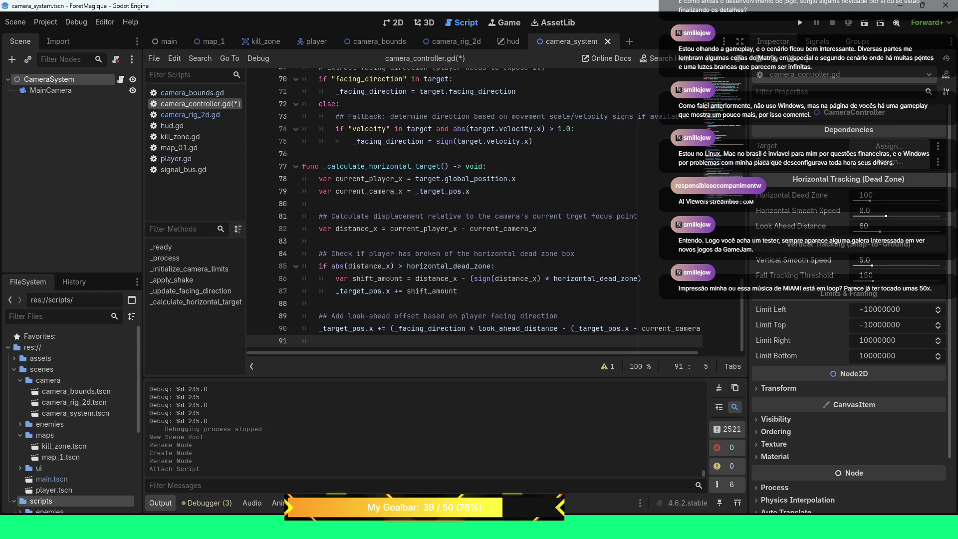
pyautogui.press('BackSpace')
# - Define func _calculate_vertical_target() -> void: starting with var current_player_x = target.global_position.y
pyautogui.press('Return')
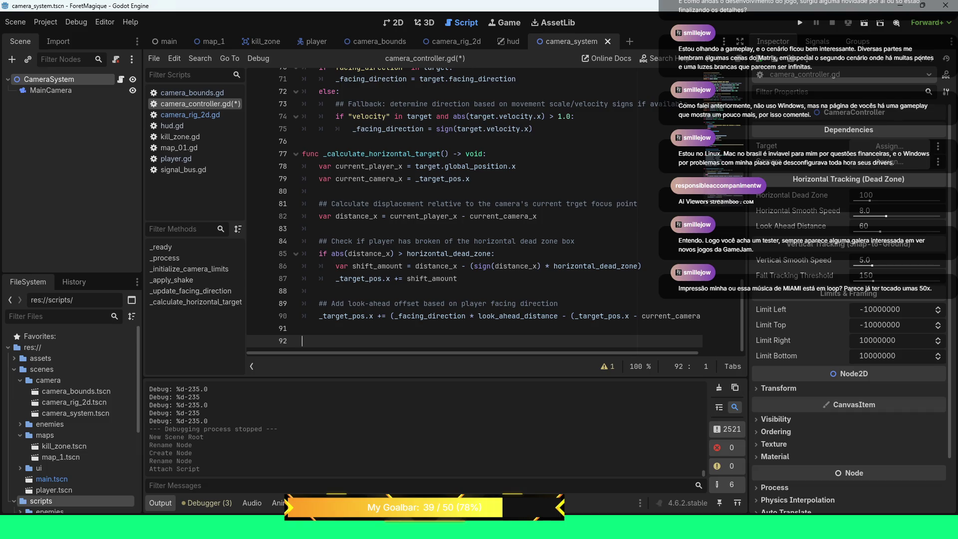
pyautogui.write('func')
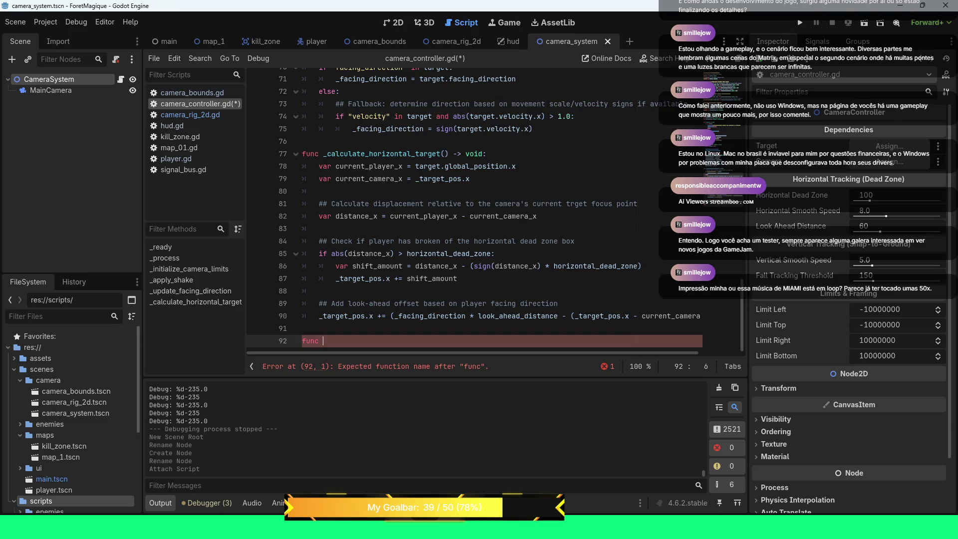
pyautogui.write('calculate_')
pyautogui.write('vertical_')
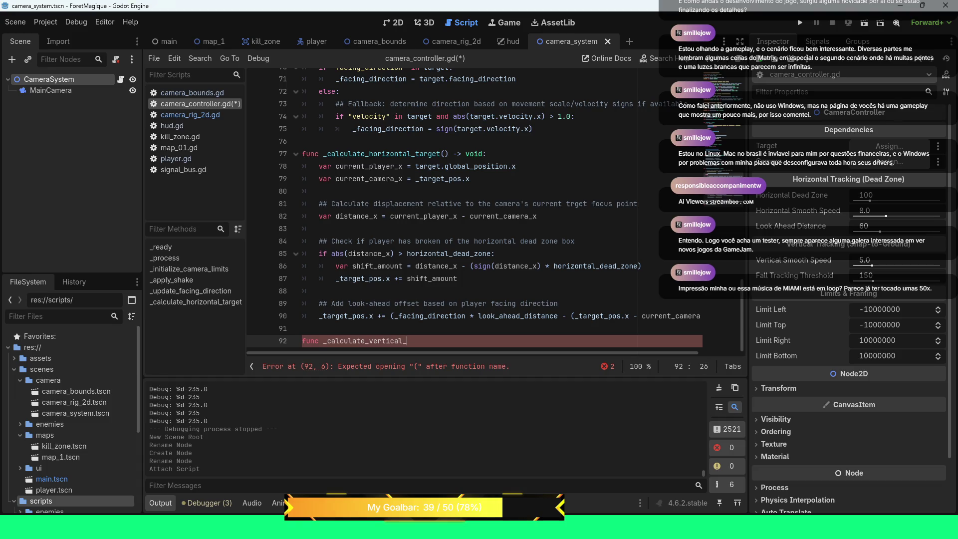
pyautogui.write('target() -')
pyautogui.write('> void:')
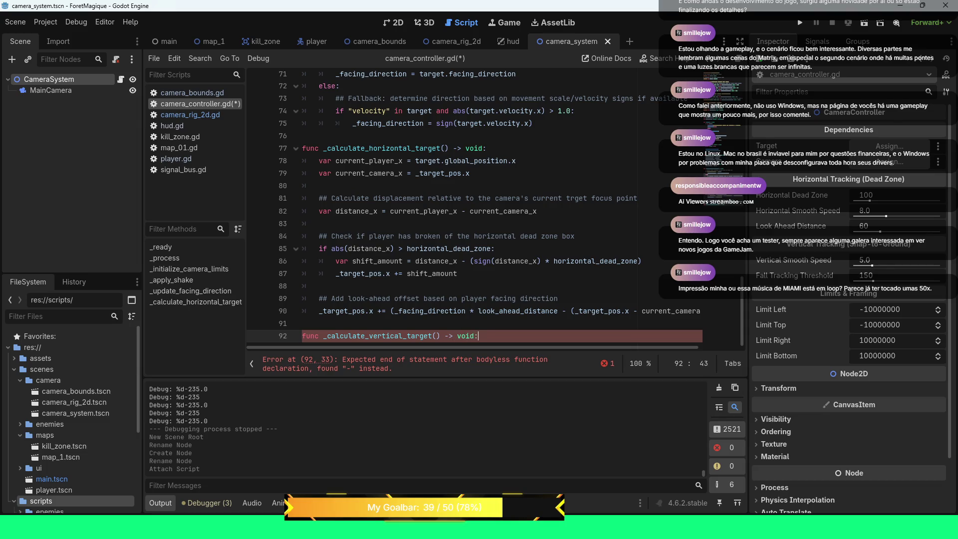
pyautogui.press('Return')
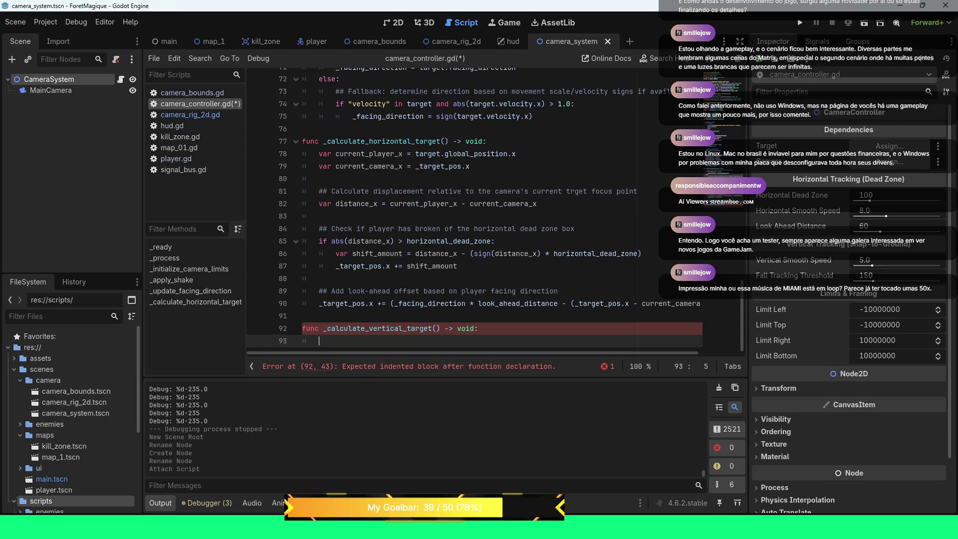
pyautogui.write('var curren')
pyautogui.write('t_player')
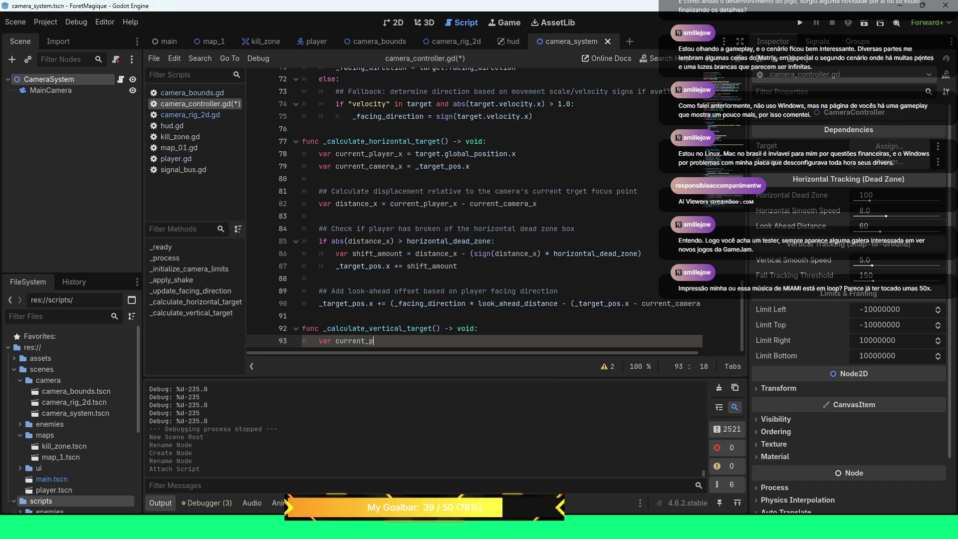
pyautogui.write('_x = target.glob')
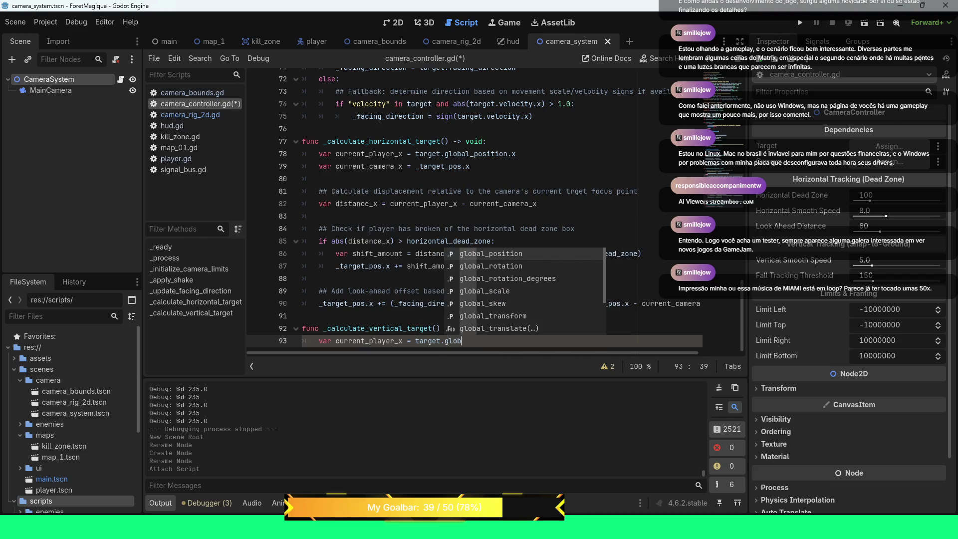
pyautogui.press('Return')
pyautogui.write('.y')
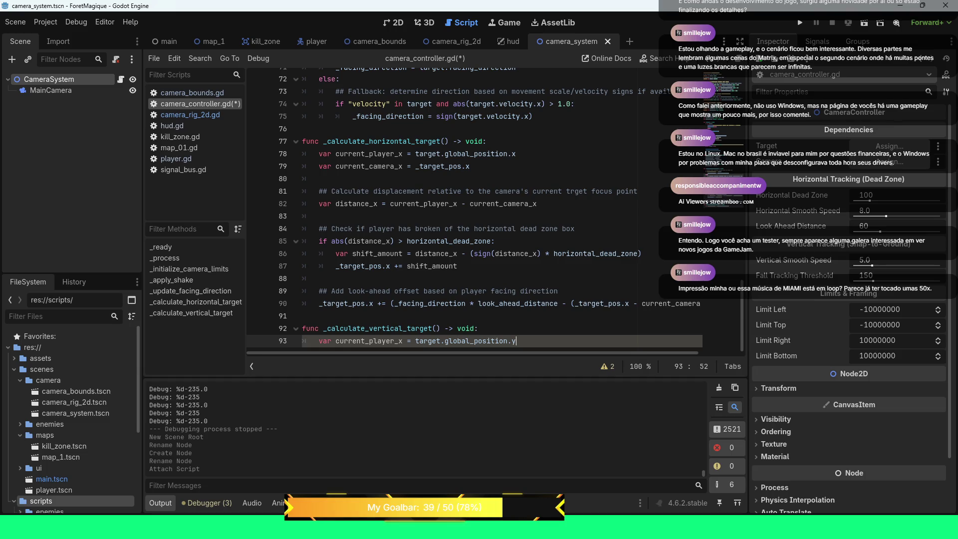
pyautogui.press('Return')
pyautogui.press('Return')
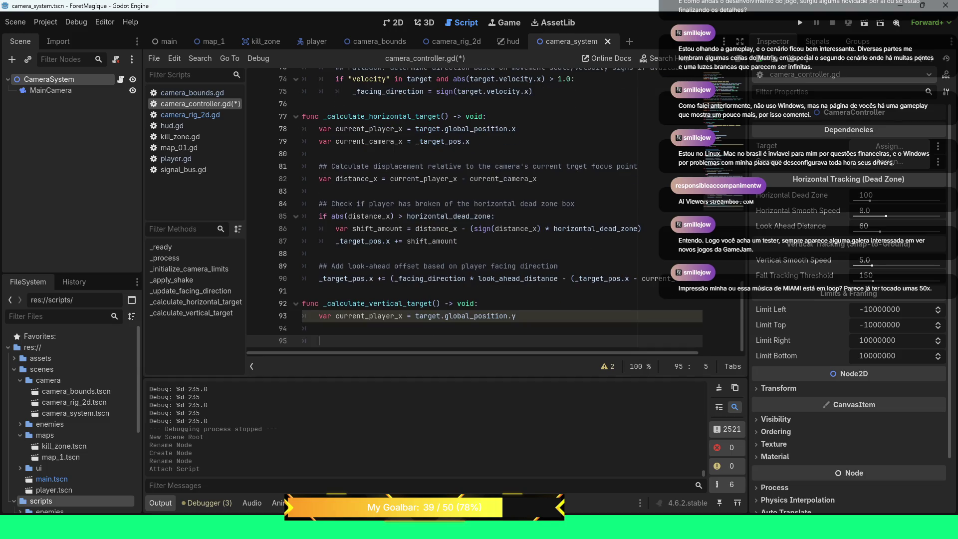
# - Add the comment '## Detect if player is safely grounded' and declare var is_grounded: bool = false
pyautogui.write('## Dete')
pyautogui.write('ct')
pyautogui.write(' if player')
pyautogui.write(' is ')
pyautogui.write('safely ground')
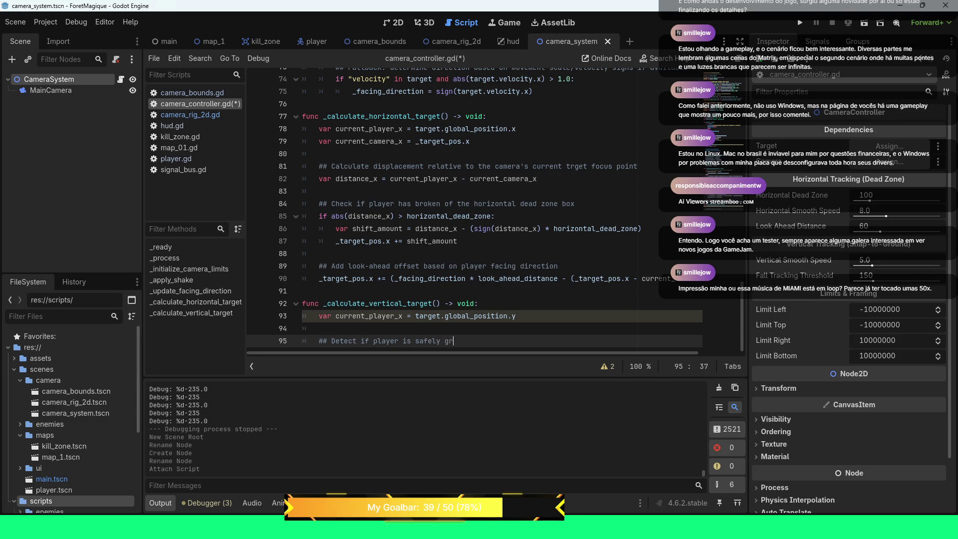
pyautogui.write('ed')
pyautogui.press('Return')
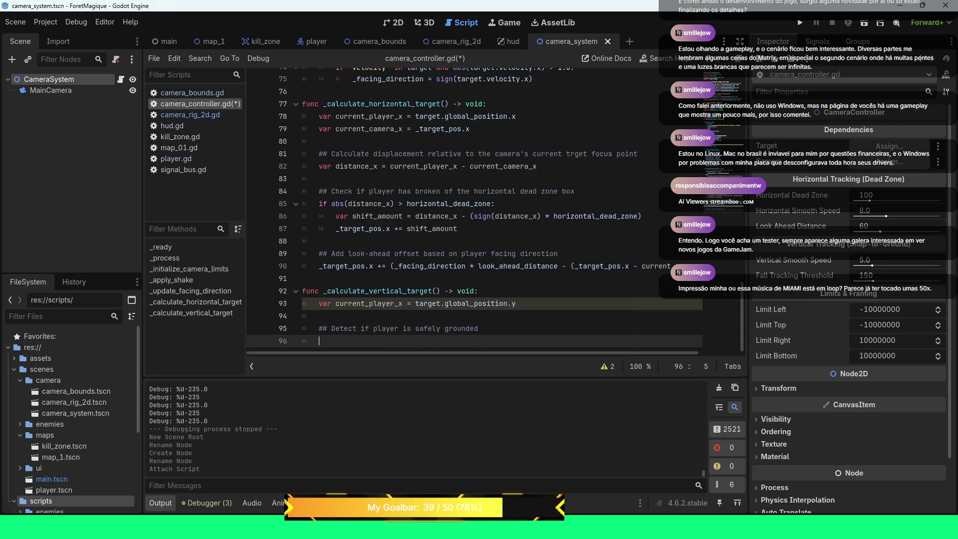
pyautogui.write('var is_r')
pyautogui.write('rounded')
pyautogui.press('BackSpace')
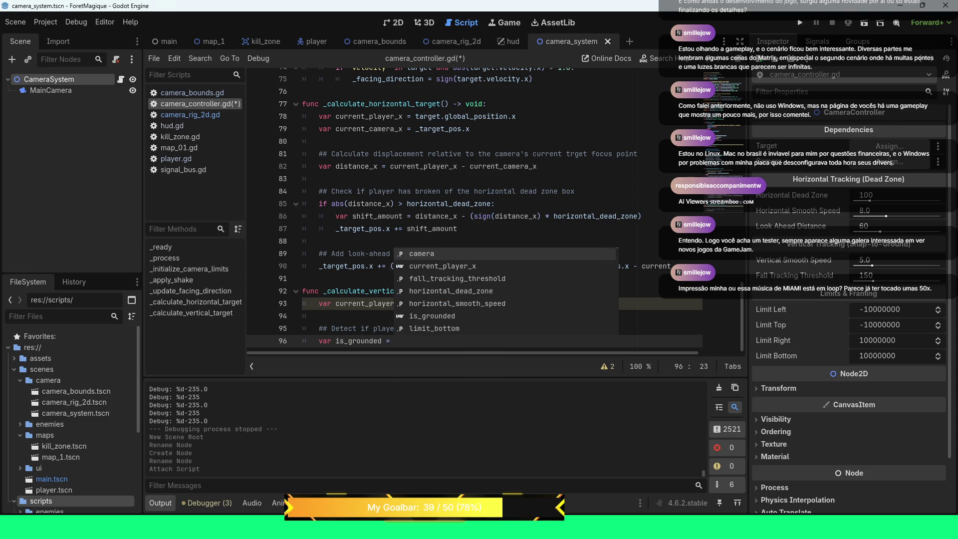
pyautogui.press('BackSpace')
pyautogui.press('BackSpace')
pyautogui.write(': bool')
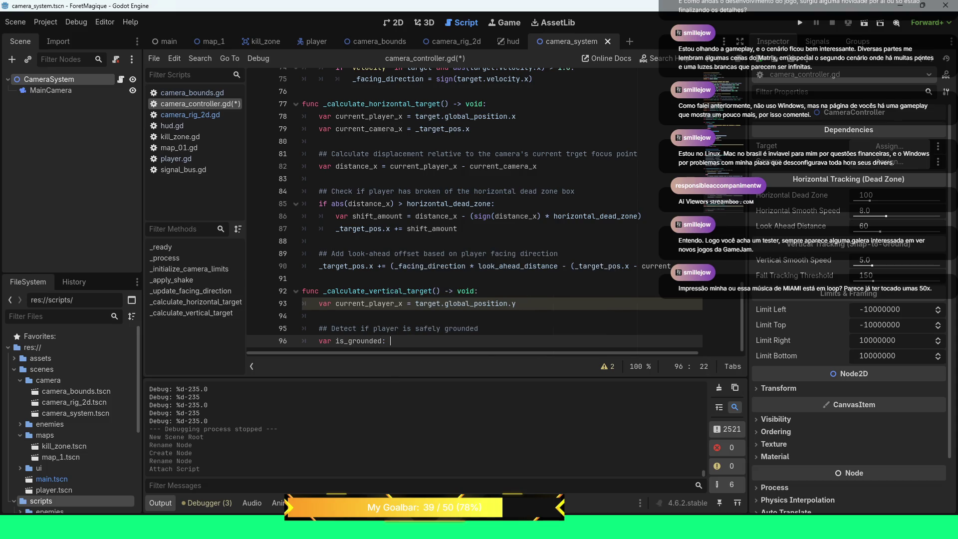
pyautogui.write('= false')
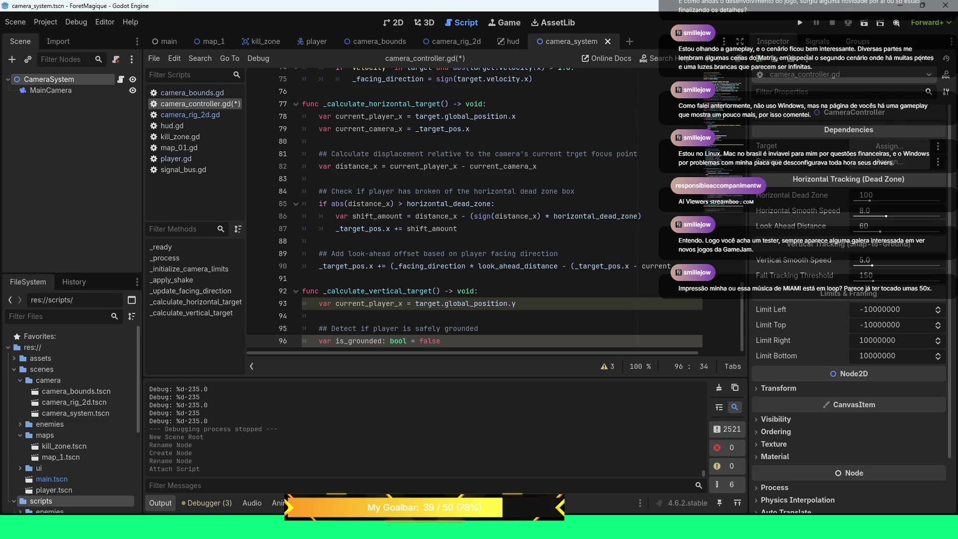
pyautogui.press('Return')
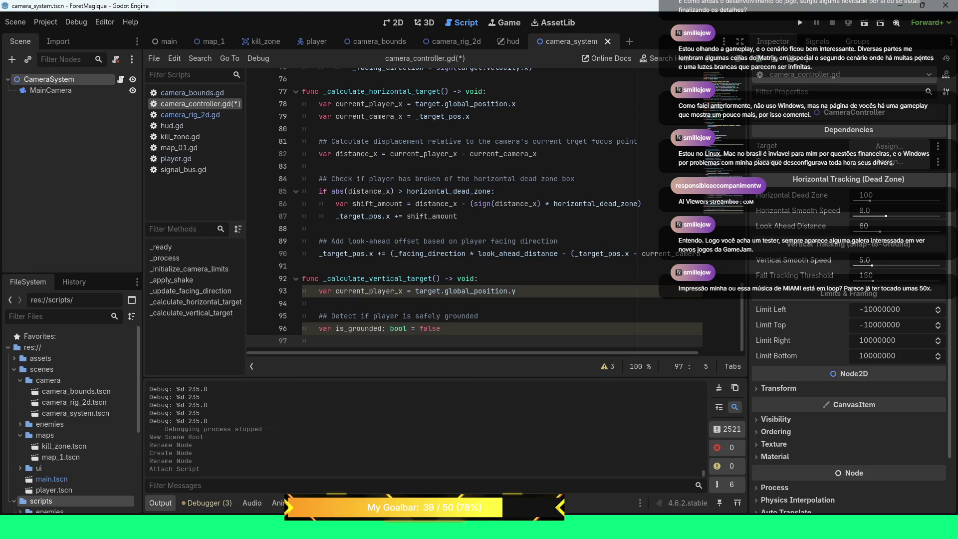
# - Add 'if target is CharacterBody2D:' setting is_grounded = target.is_on_floor()
pyautogui.write('if target')
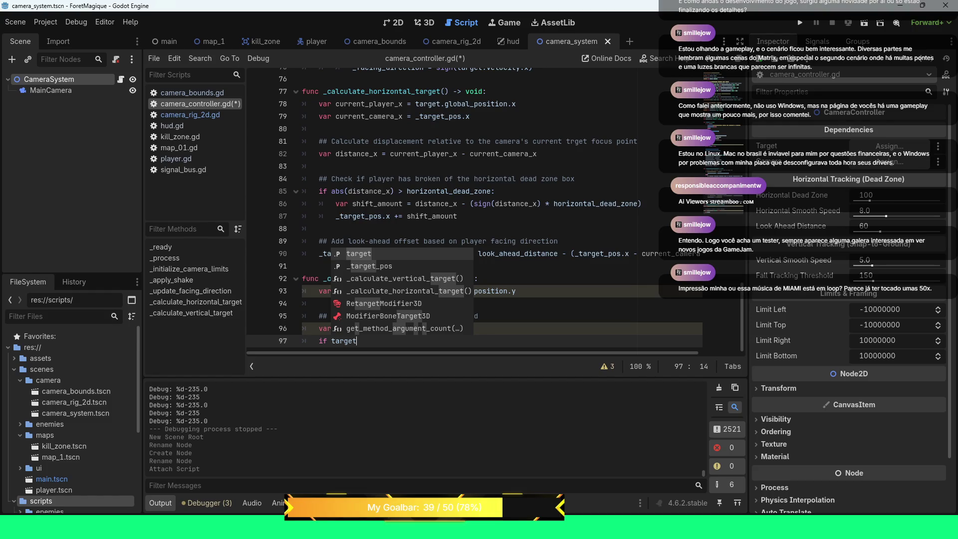
pyautogui.write(' is Cha')
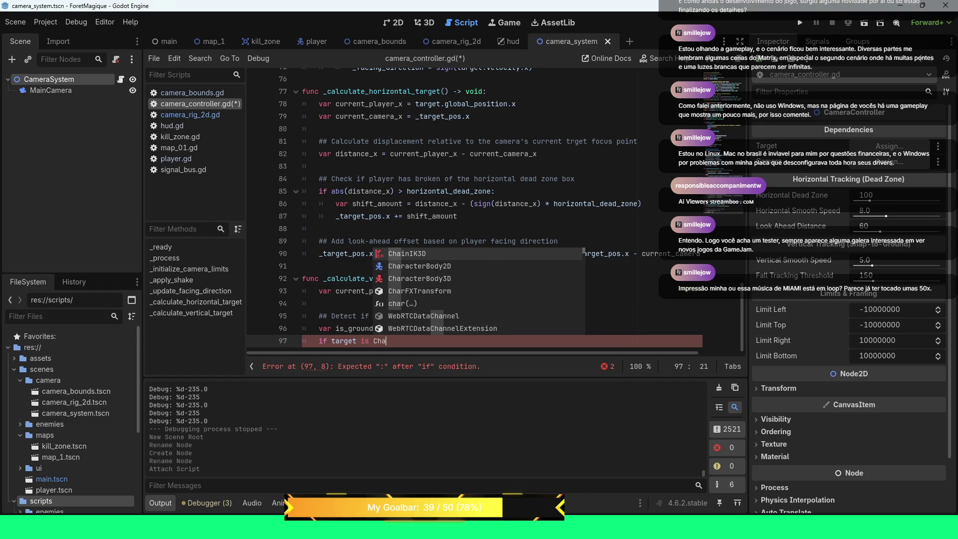
pyautogui.press('Down')
pyautogui.press('Return')
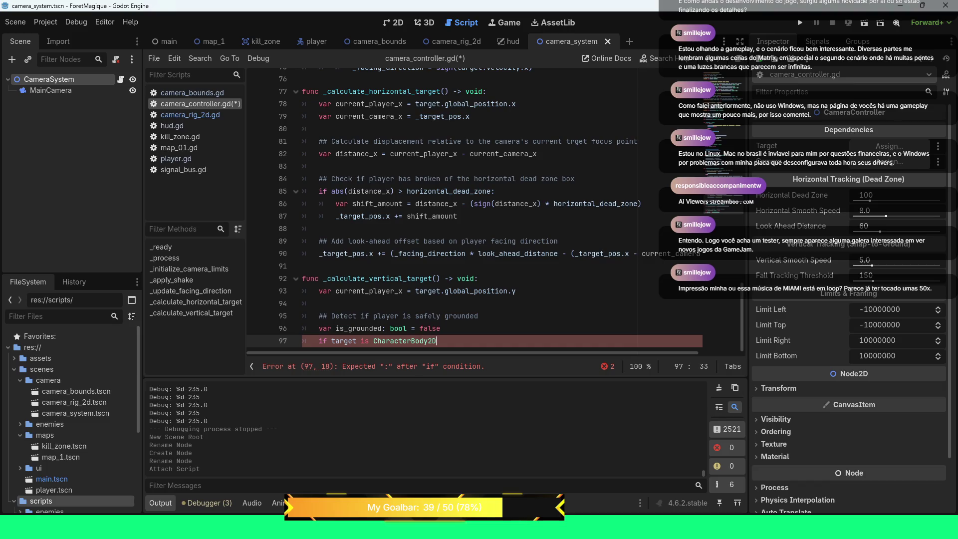
pyautogui.press('Return')
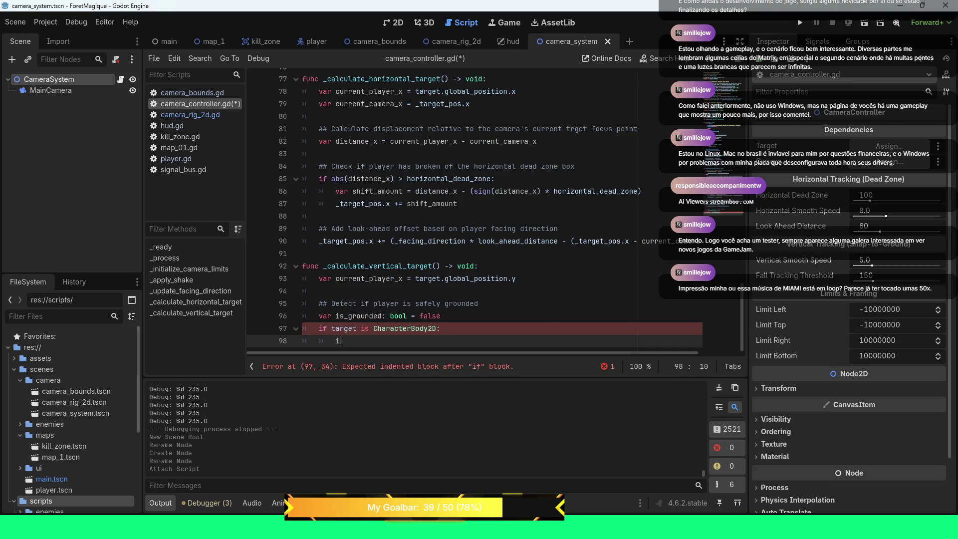
pyautogui.write('is')
pyautogui.press('Return')
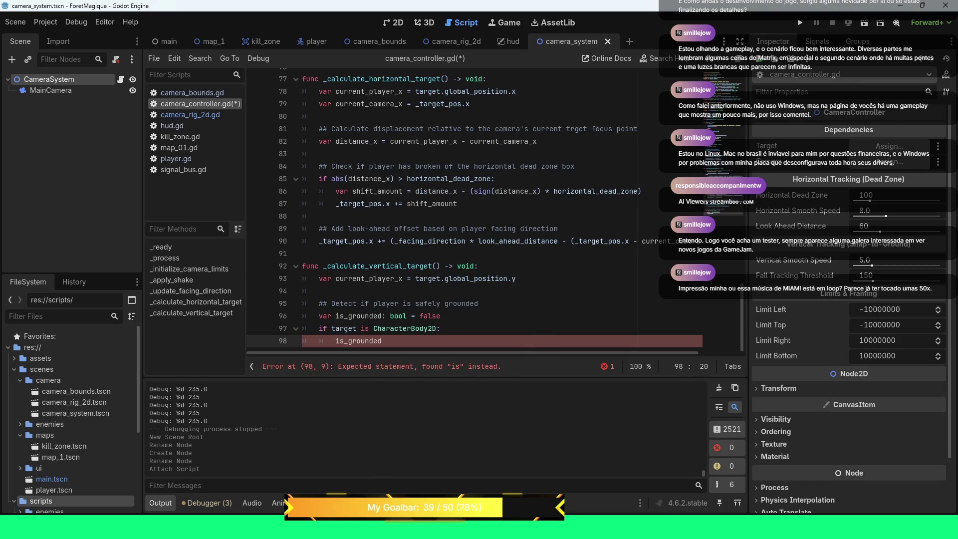
pyautogui.write('= tar')
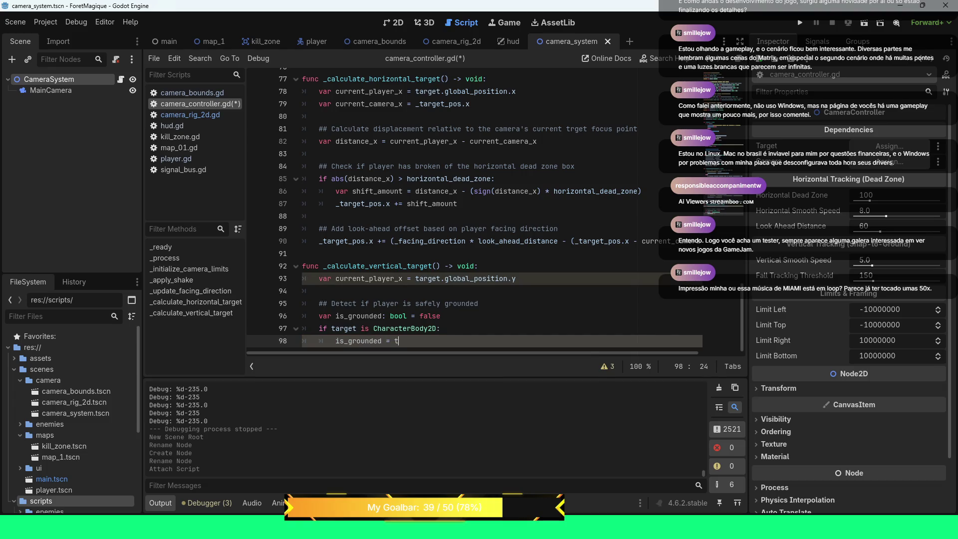
pyautogui.press('Return')
pyautogui.write('.is')
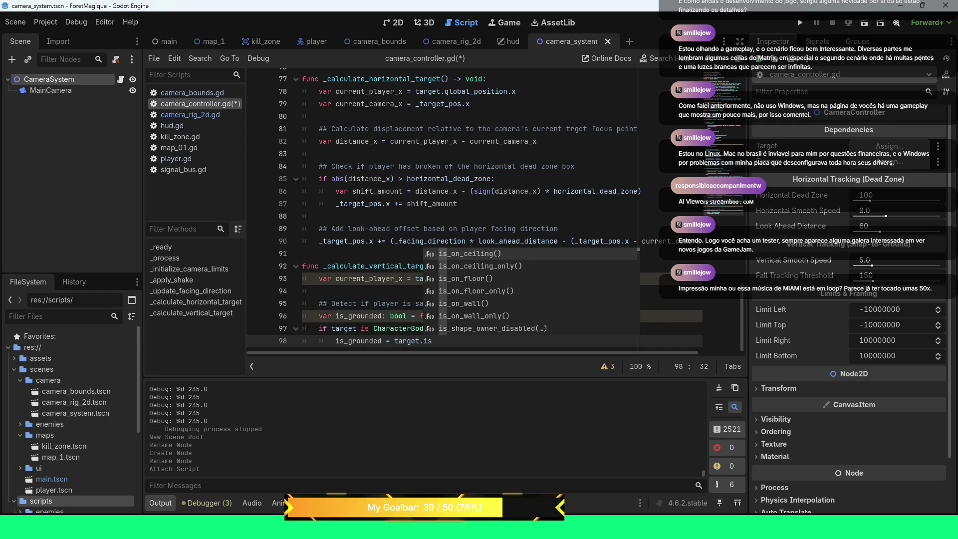
pyautogui.press('Down')
pyautogui.press('Down')
pyautogui.press('Return')
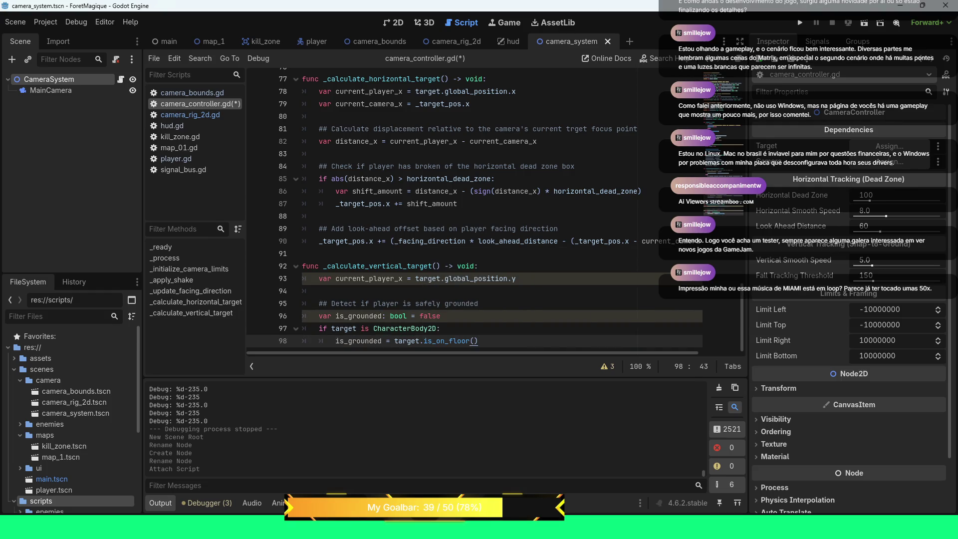
pyautogui.press('Return')
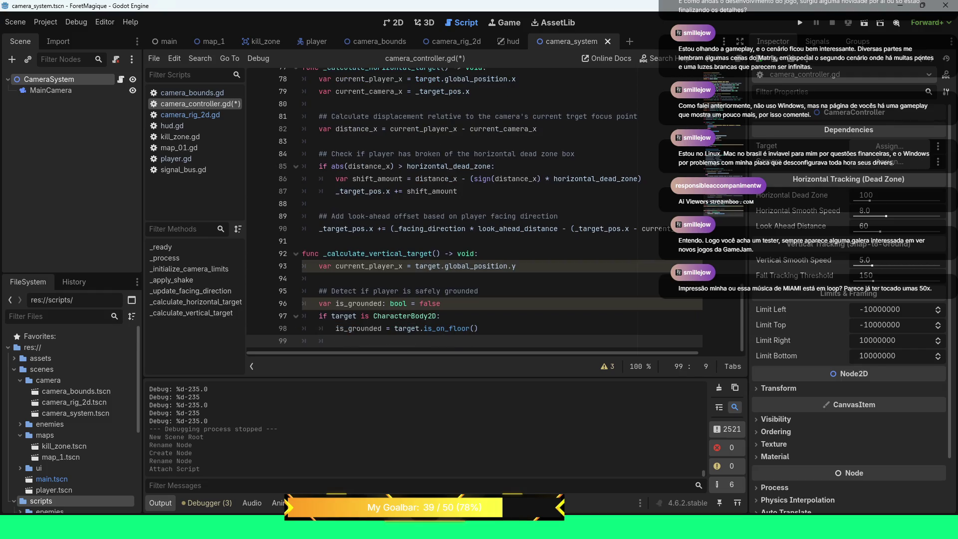
# - Add an elif "is_grounded" in target: branch setting is_grounded = target.is_grounded
pyautogui.write('elif')
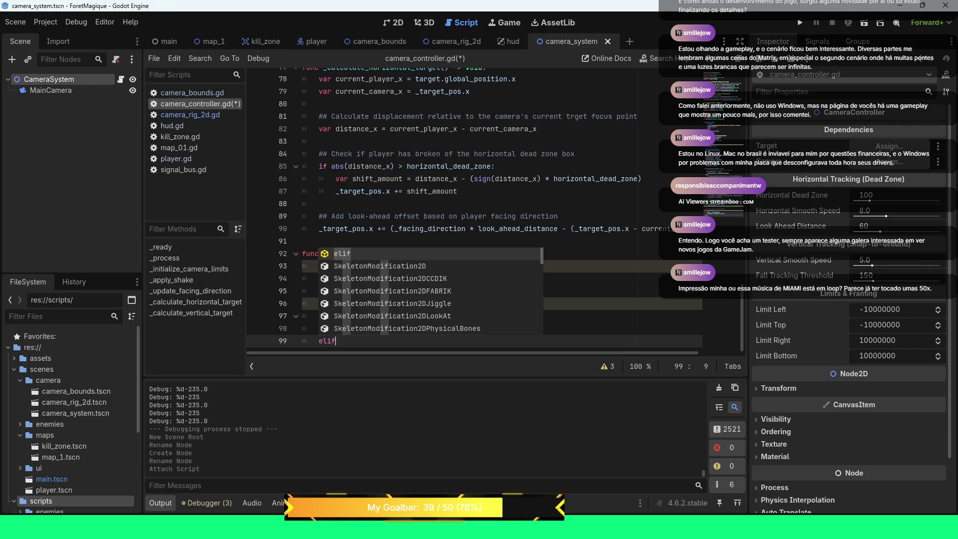
pyautogui.write(' "is')
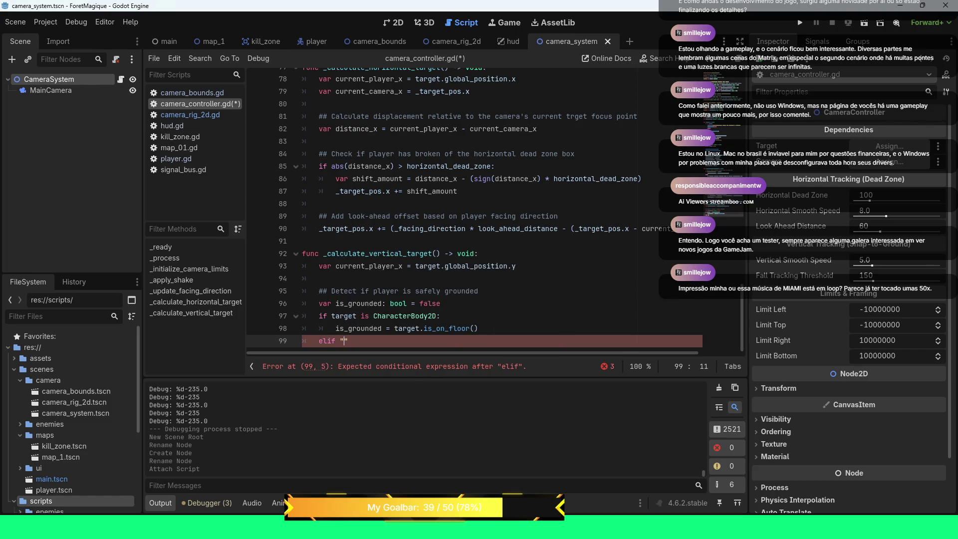
pyautogui.write('_grounded" ')
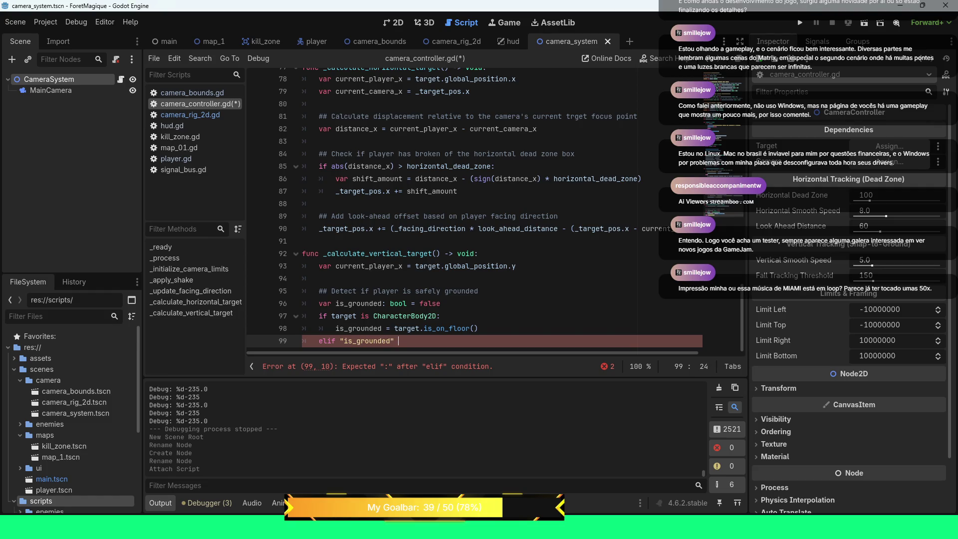
pyautogui.write('in target')
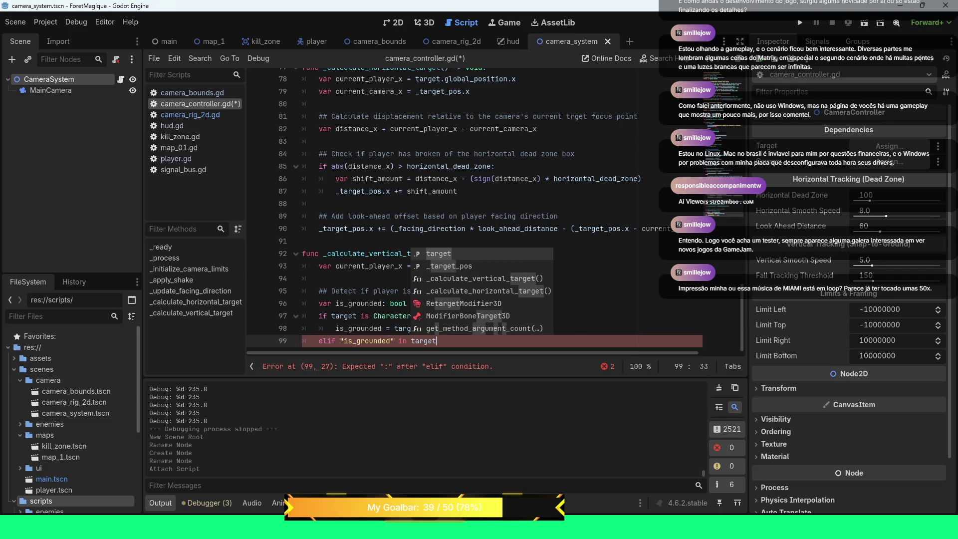
pyautogui.write(':')
pyautogui.press('Return')
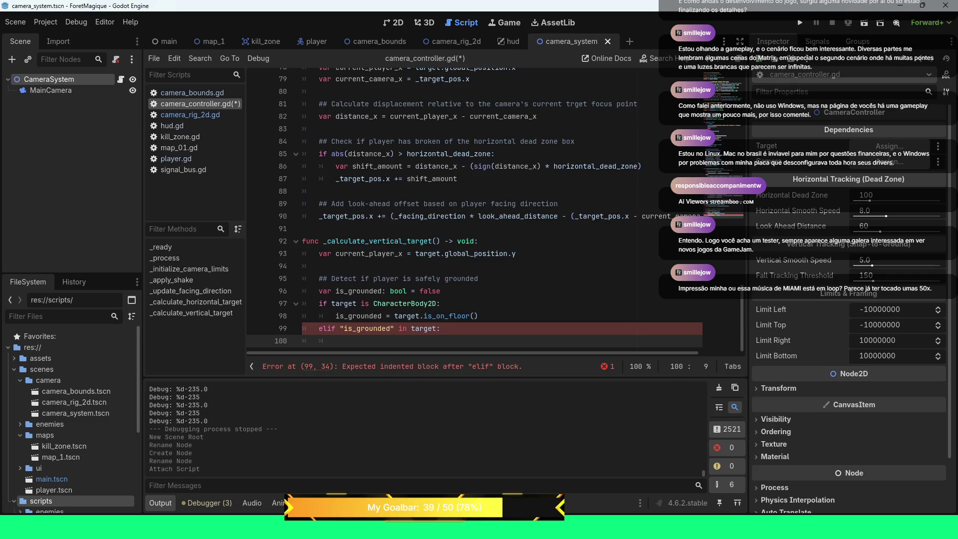
pyautogui.write('is_gr')
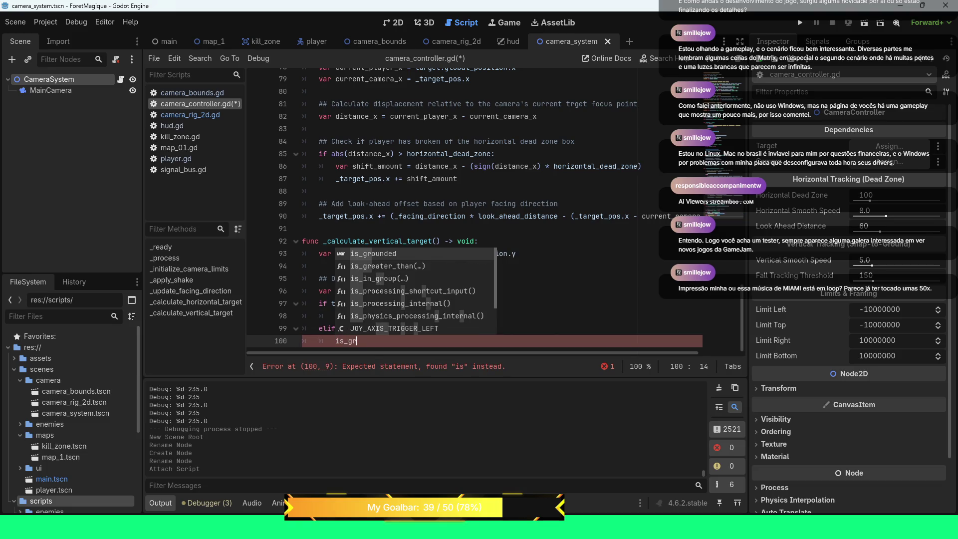
pyautogui.press('Return')
pyautogui.write('= target')
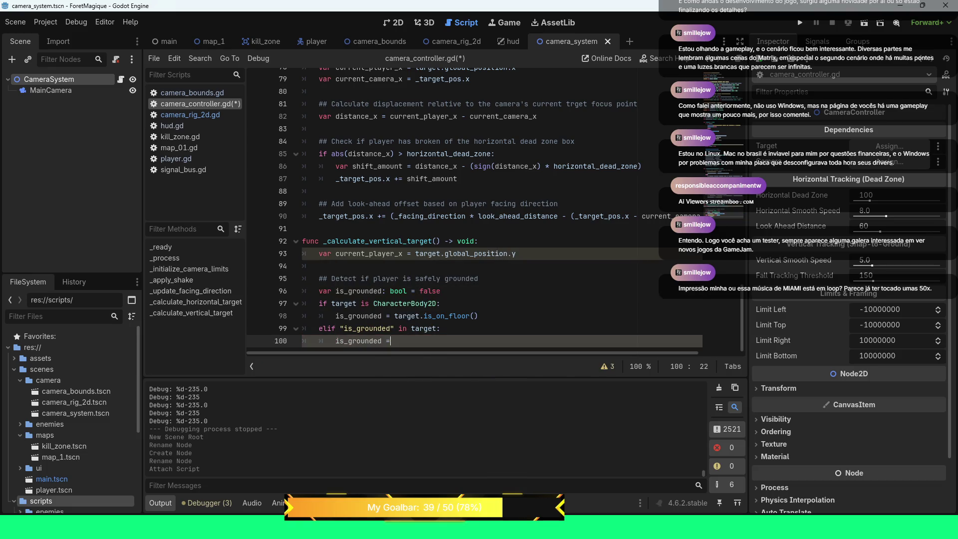
pyautogui.write('.is')
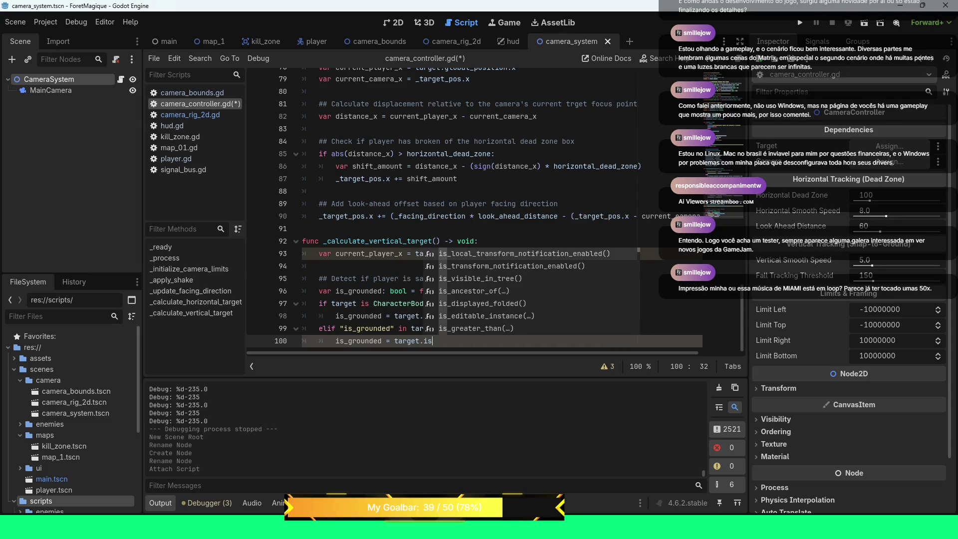
pyautogui.write('_gr')
pyautogui.press('Return')
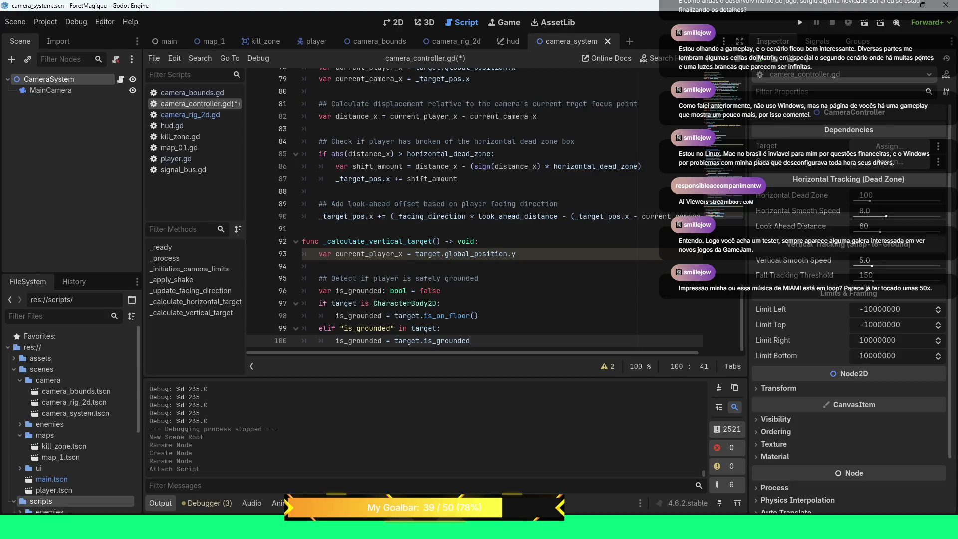
# - Begin a new 'if is_grounded' condition below the elif branch
pyautogui.press('Return')
pyautogui.press('Return')
pyautogui.write('if is')
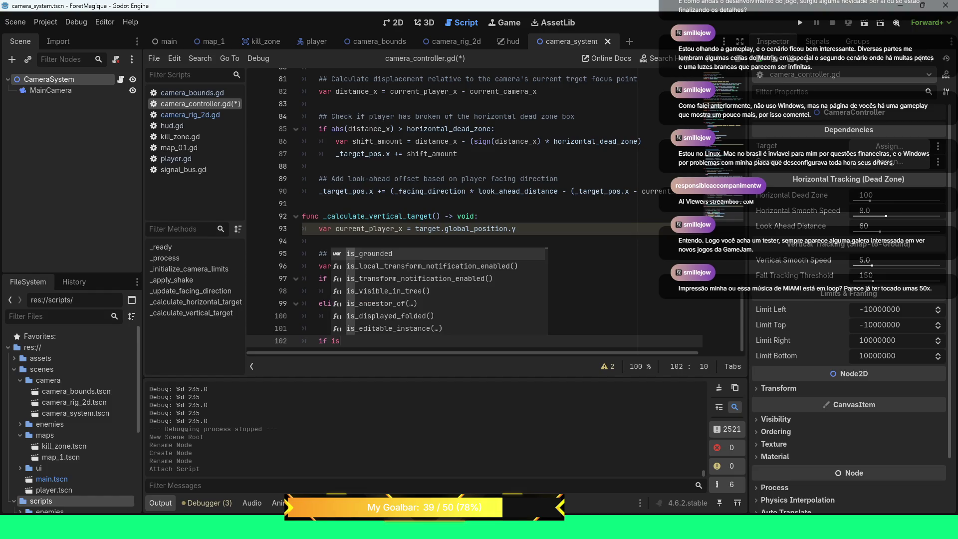
pyautogui.press('Return')
# - Close 'if is_grounded:' and add a comment about locking the anchor to ground level while running/walking
pyautogui.write(':')
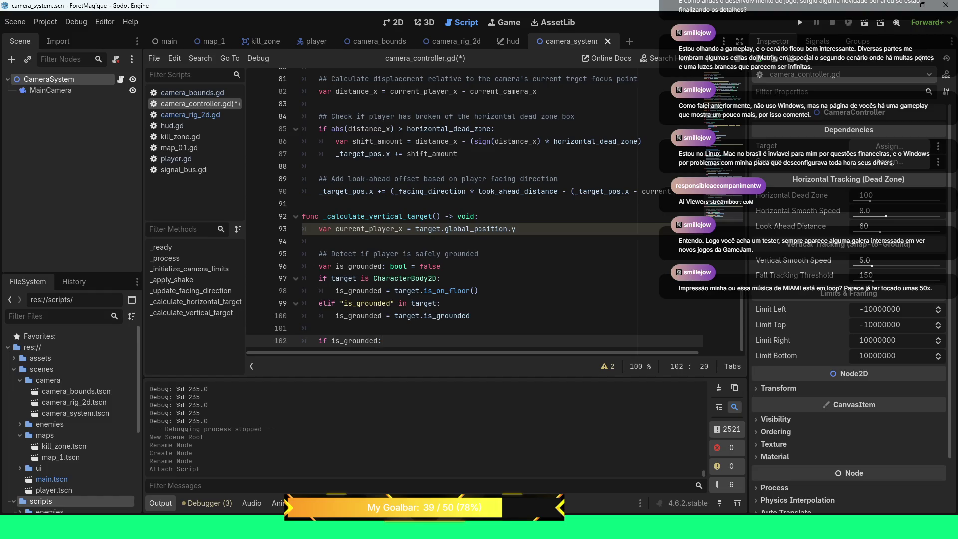
pyautogui.press('Return')
pyautogui.write('## ')
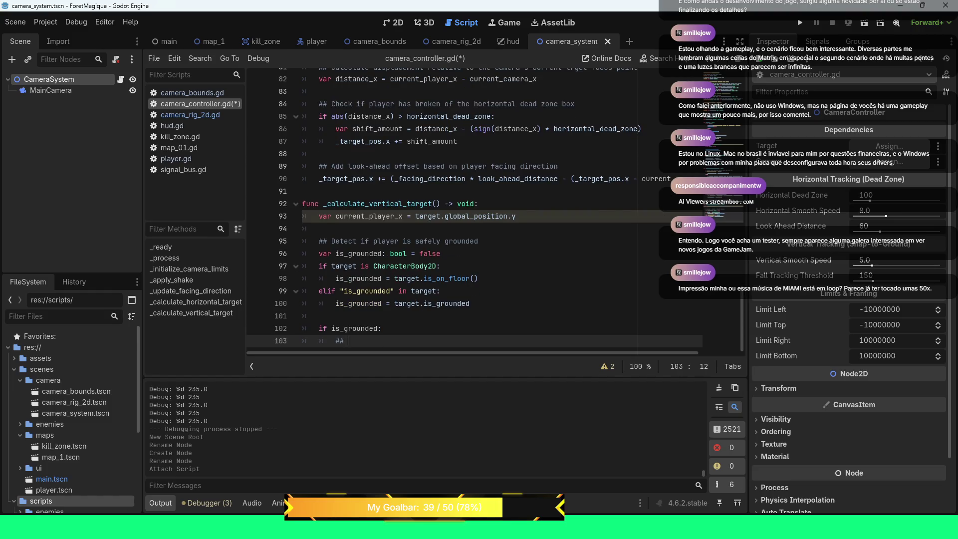
pyautogui.write('Lock tracking ')
pyautogui.write('anchor ')
pyautogui.write('to the ')
pyautogui.write('ground ')
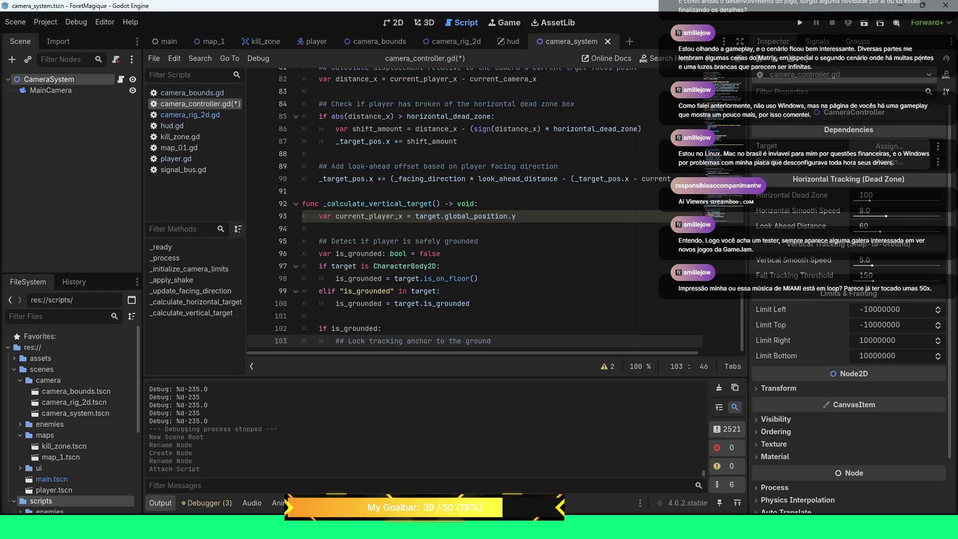
pyautogui.write('level while runn')
pyautogui.write('ng/walking')
pyautogui.press('Return')
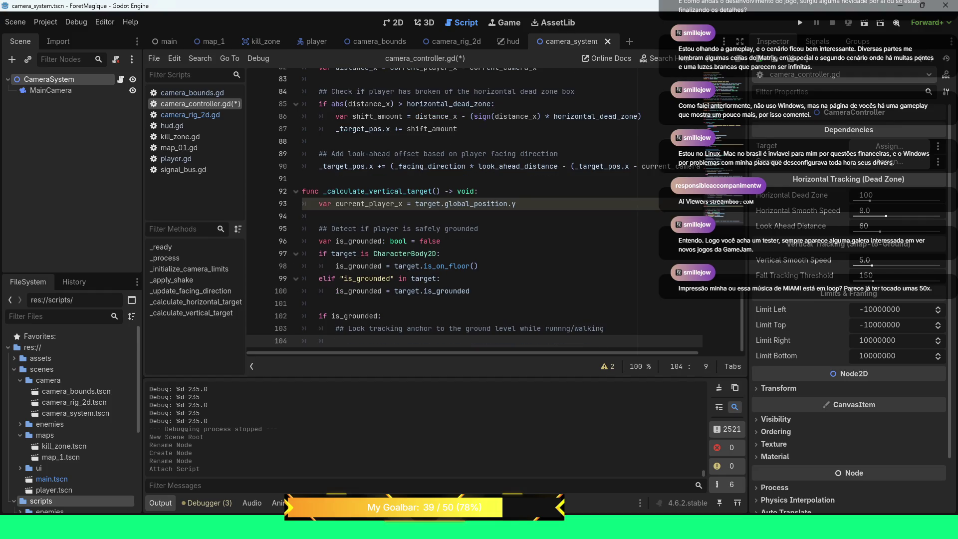
# - Rename current_player_x to current_player_y on line 93 and assign _last_ground_y = current_player_y
pyautogui.write('_last')
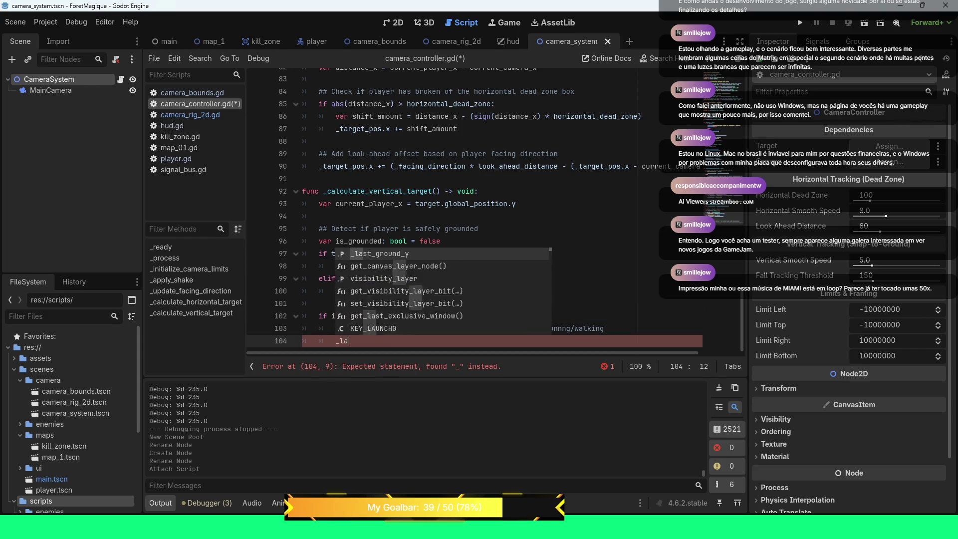
pyautogui.press('Return')
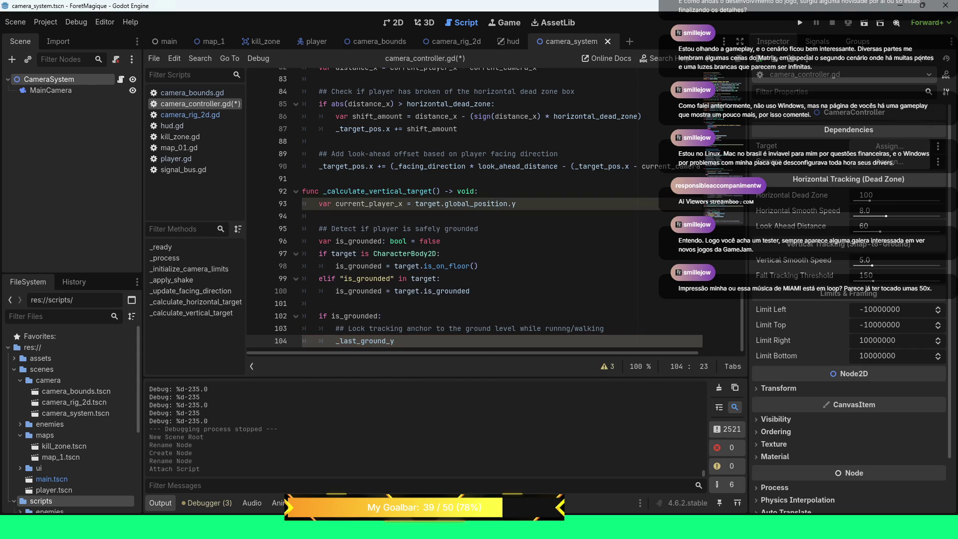
pyautogui.write('cur')
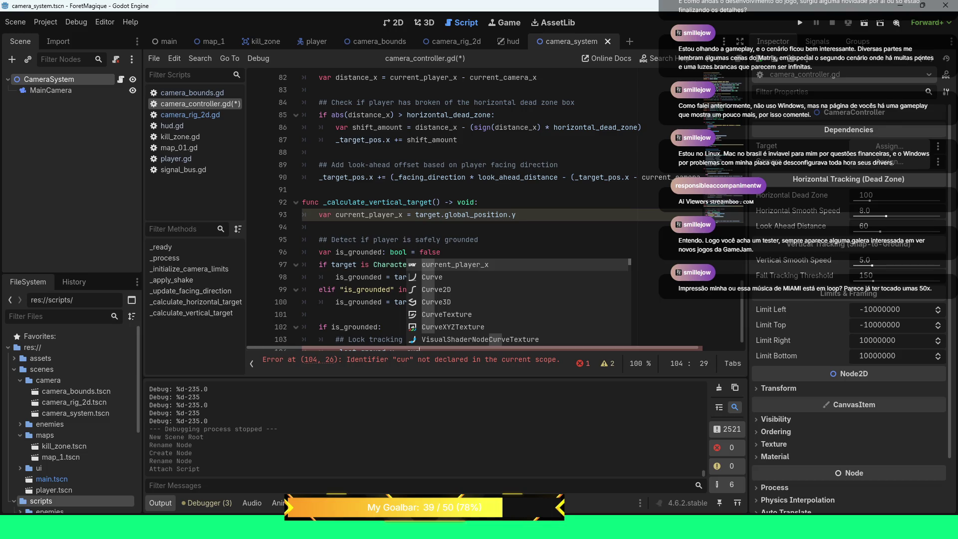
pyautogui.press('Escape')
pyautogui.press('Up')
pyautogui.press('Up')
pyautogui.press('Up')
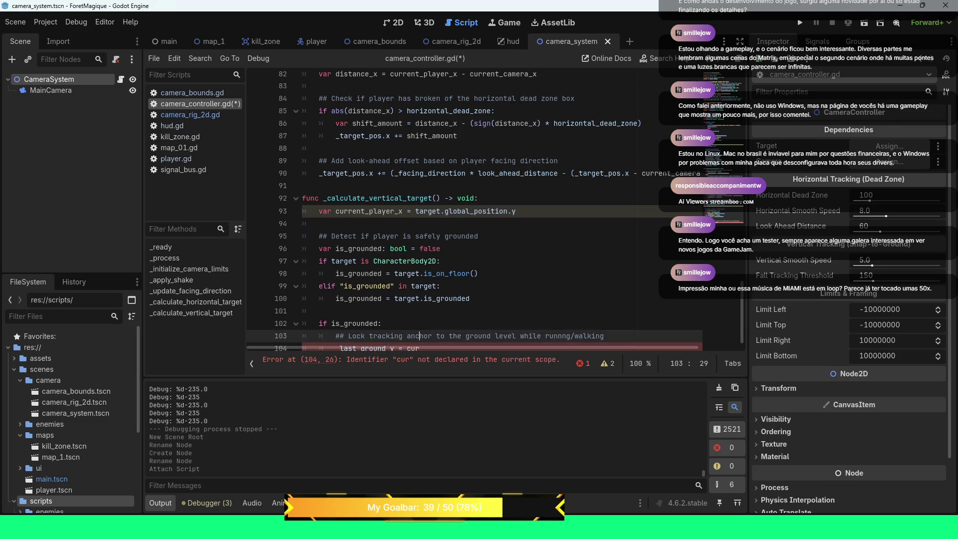
pyautogui.press('BackSpace')
pyautogui.write('y')
pyautogui.press('Down')
pyautogui.press('Down')
pyautogui.press('Down')
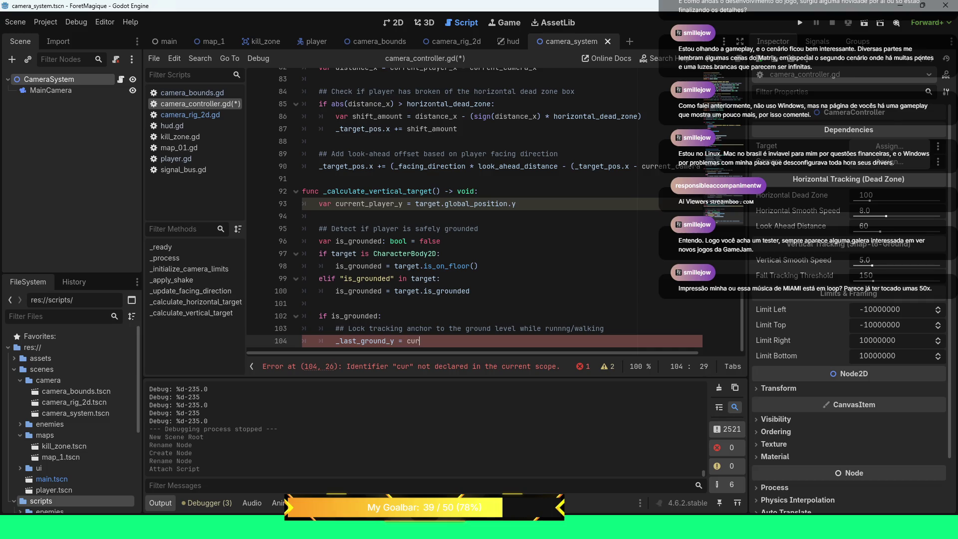
pyautogui.write('r')
pyautogui.press('Return')
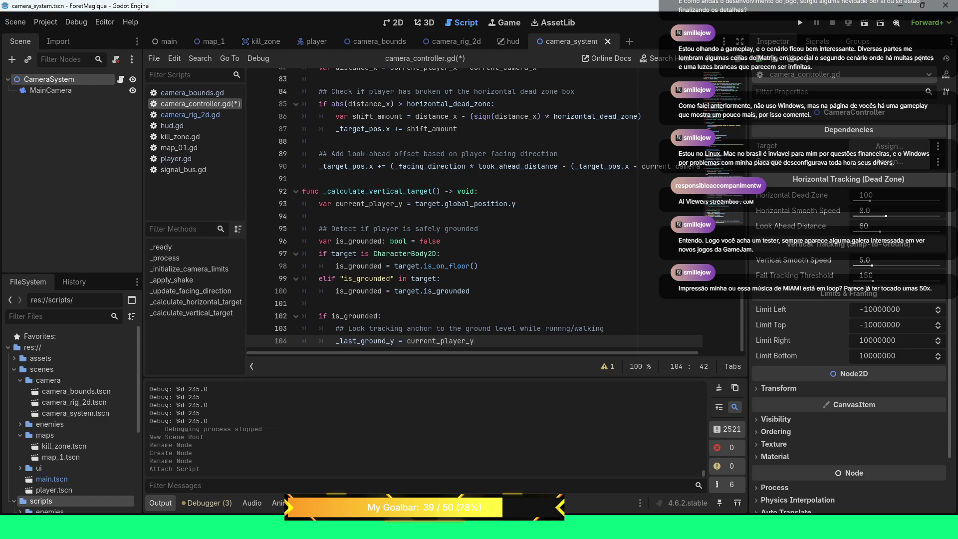
# - Set _target_pos.y = _last_ground_y and start an else: branch
pyautogui.press('Return')
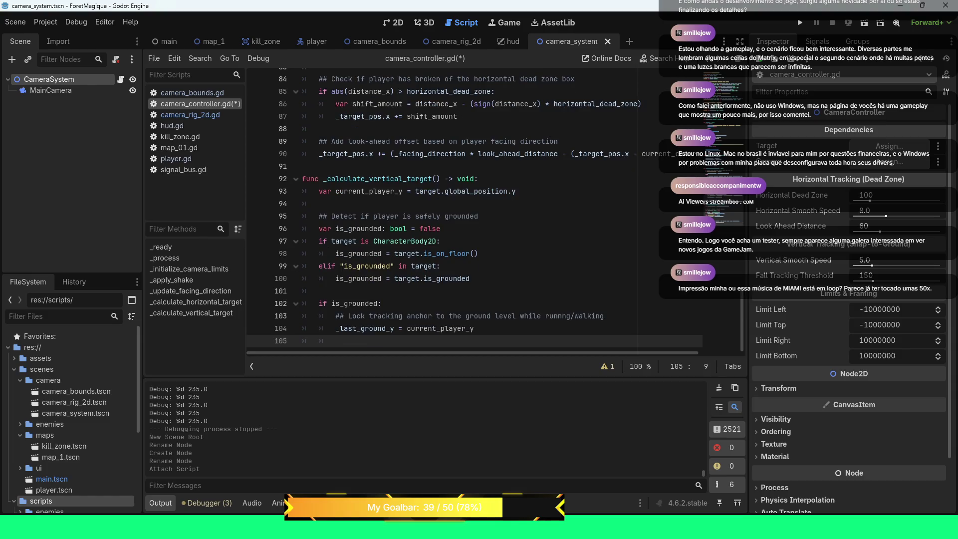
pyautogui.write('_target')
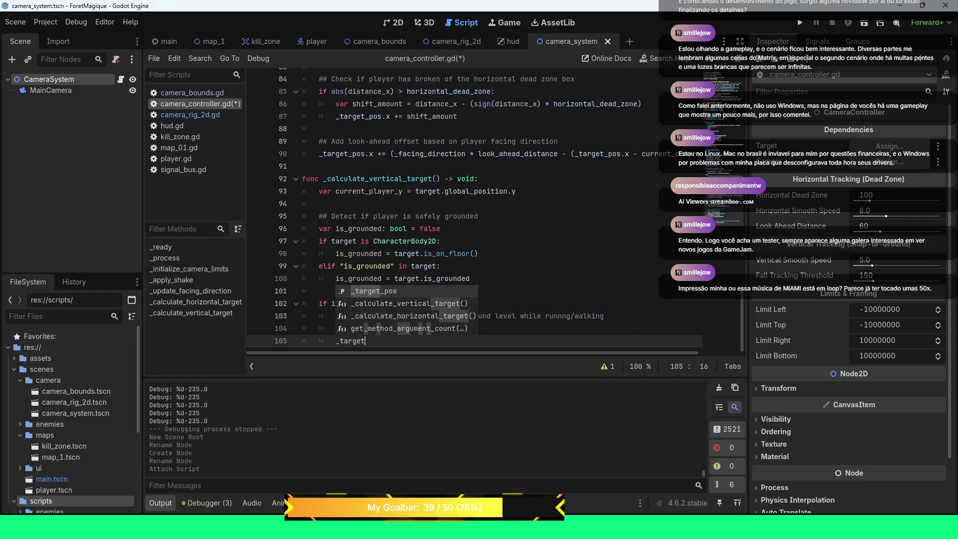
pyautogui.press('Return')
pyautogui.write('.y = ')
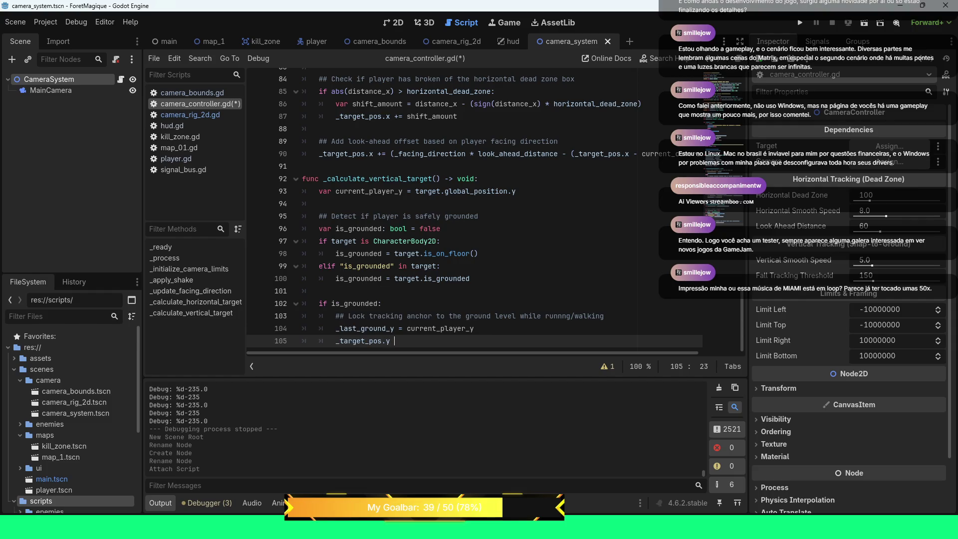
pyautogui.write('_l')
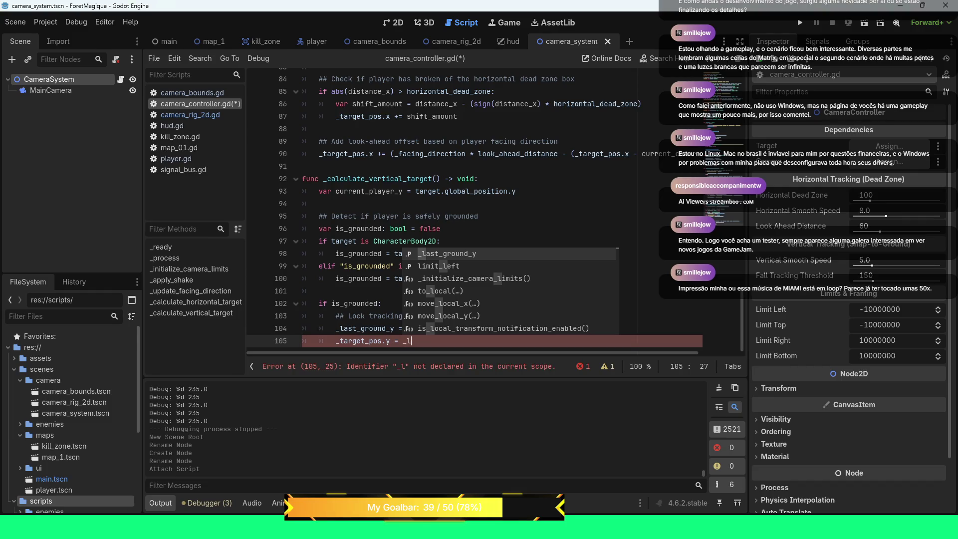
pyautogui.press('Return')
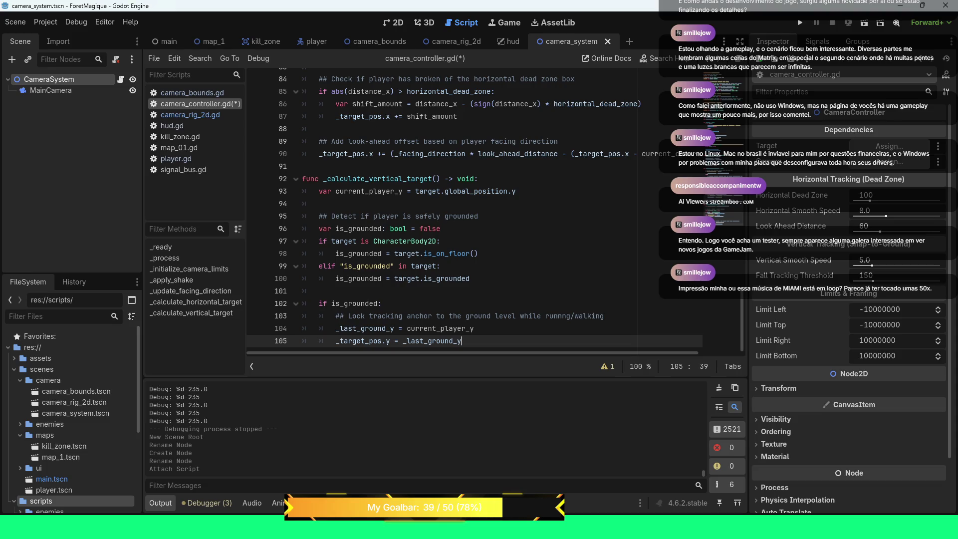
pyautogui.press('Return')
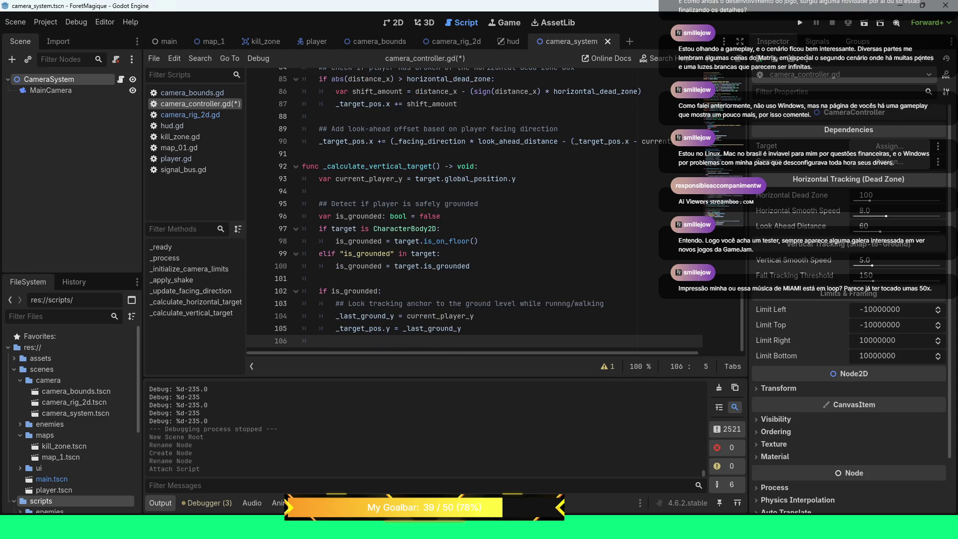
pyautogui.write('else:')
pyautogui.press('Return')
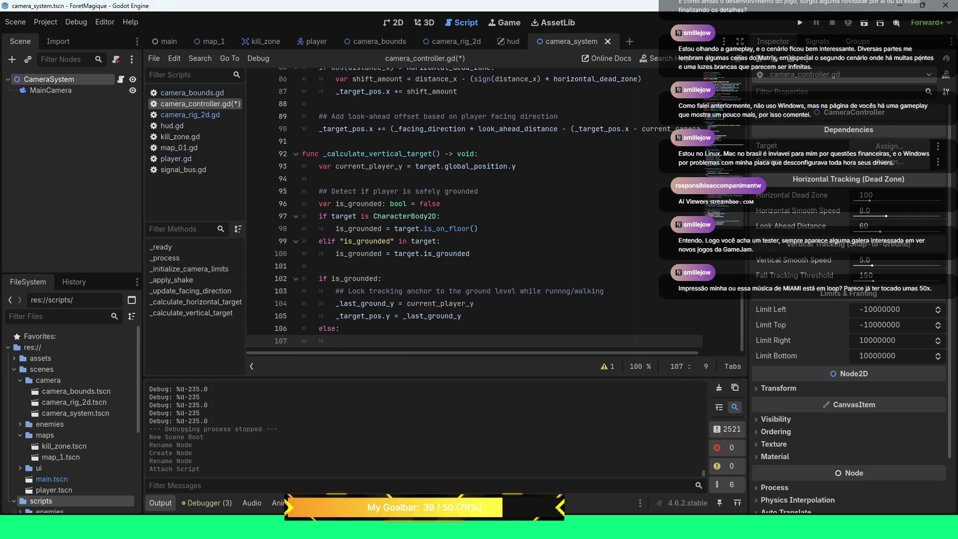
# - Add the comment 'Player is airborne (jumping/falling)' inside the else branch
pyautogui.write('##')
pyautogui.write('Follow')
pyautogui.press('BackSpace')
pyautogui.press('BackSpace')
pyautogui.press('BackSpace')
pyautogui.write('Player is airborne ')
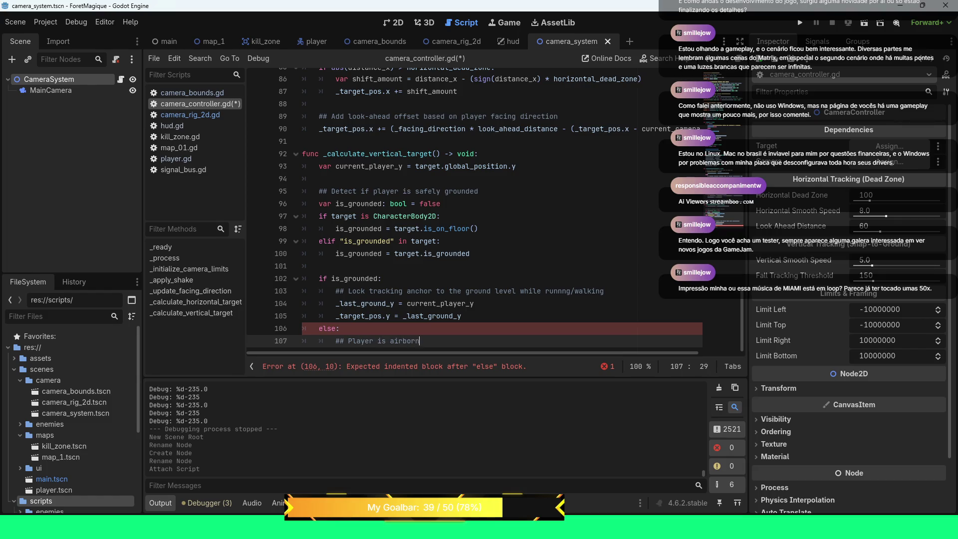
pyautogui.write('(jumping/falling)')
pyautogui.press('Return')
# - Add 'if current_player_y > _last_ground_y + fall_tracking_threshold' with a plummeting catch-up comment
pyautogui.write('if ')
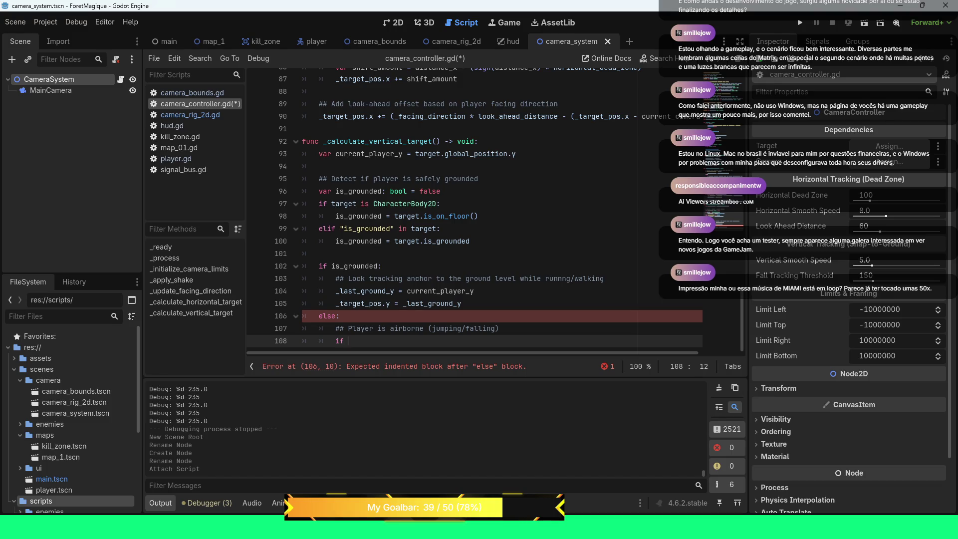
pyautogui.write('current_player_y ')
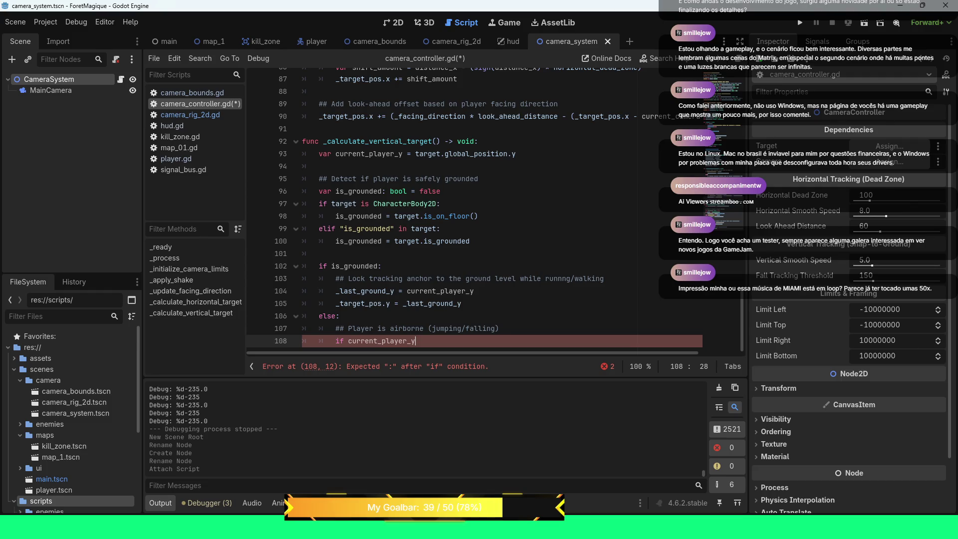
pyautogui.write('> _las')
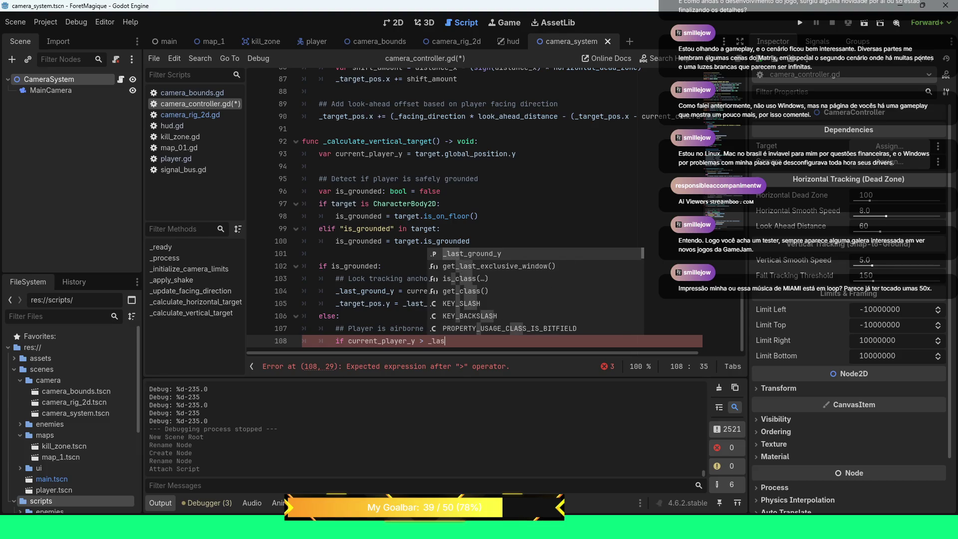
pyautogui.press('Return')
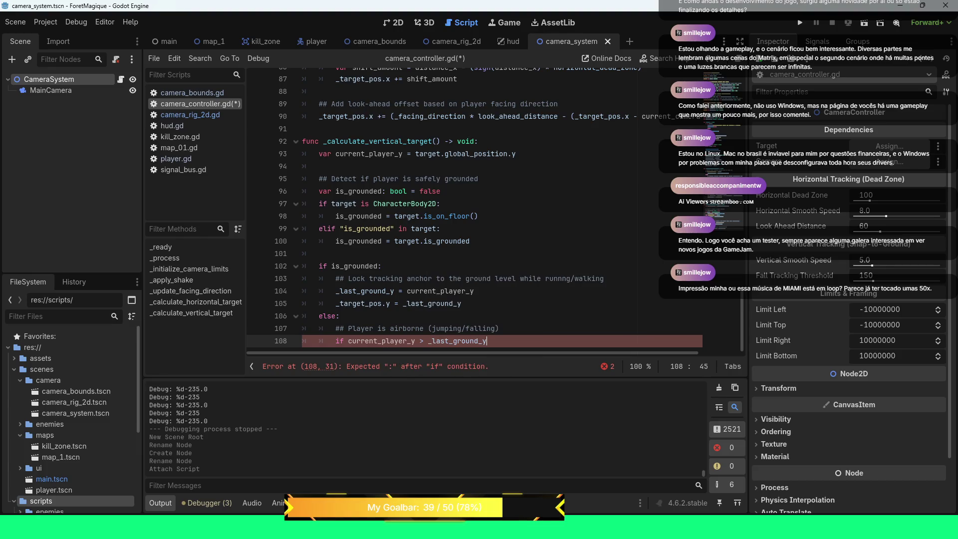
pyautogui.write('+ fal')
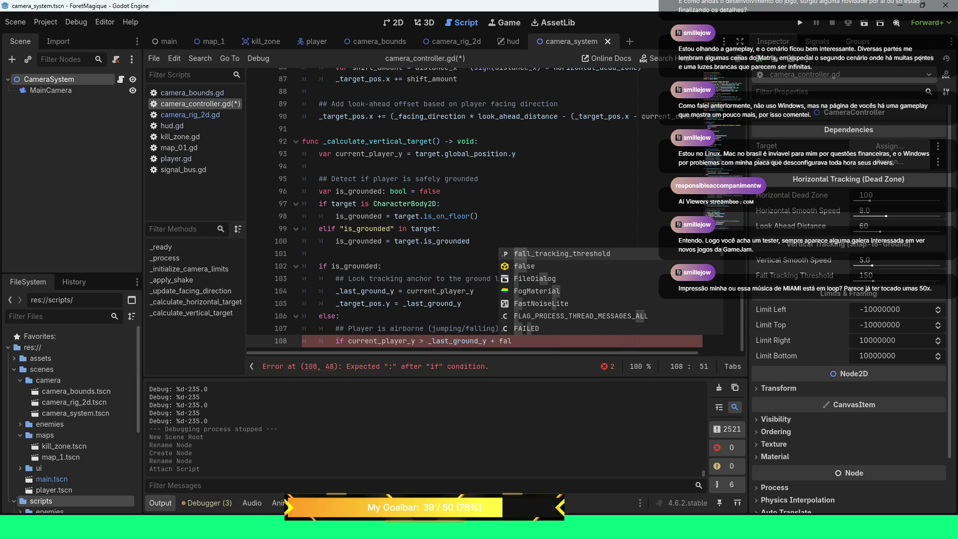
pyautogui.press('Return')
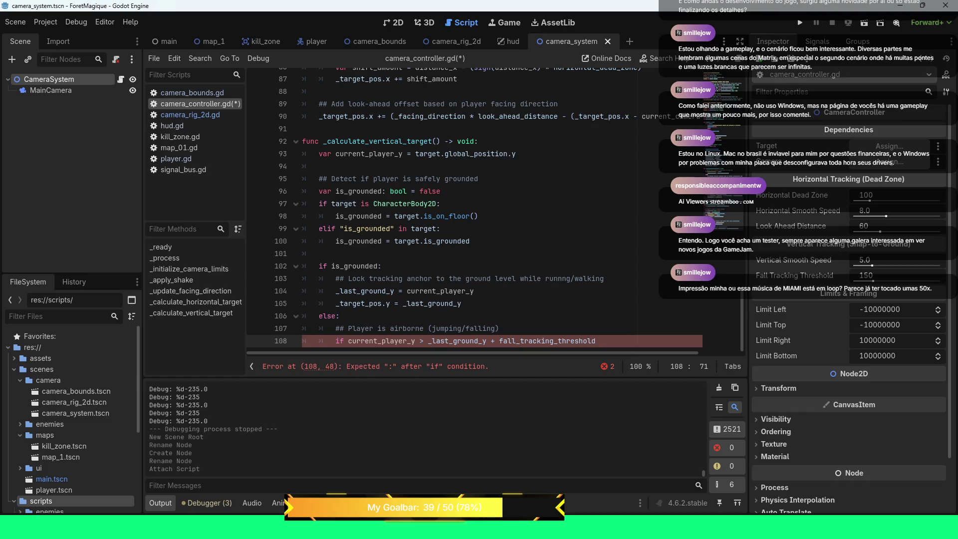
pyautogui.press('Return')
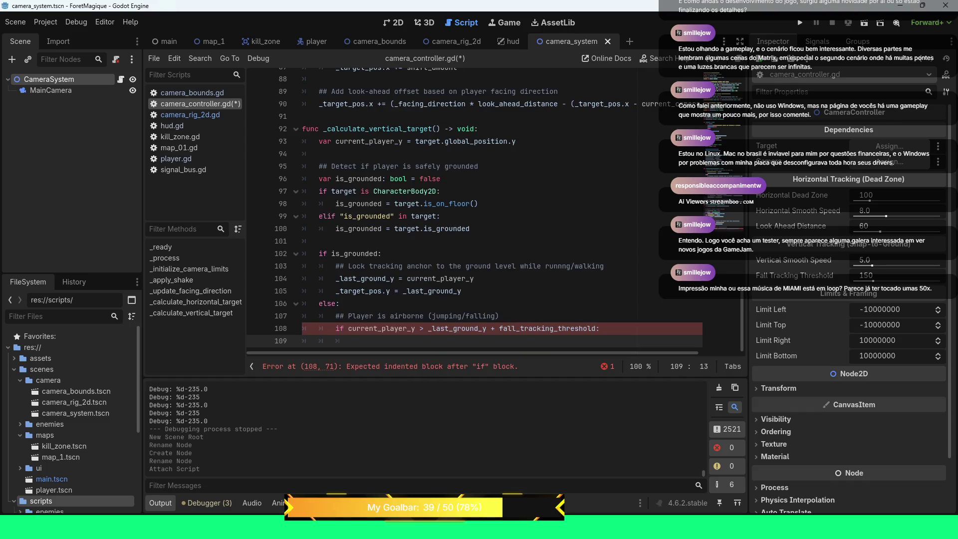
pyautogui.write('# ')
pyautogui.write('Catch up i')
pyautogui.write('f the player')
pyautogui.write(' is plum')
pyautogui.write('met')
pyautogui.write('ing ')
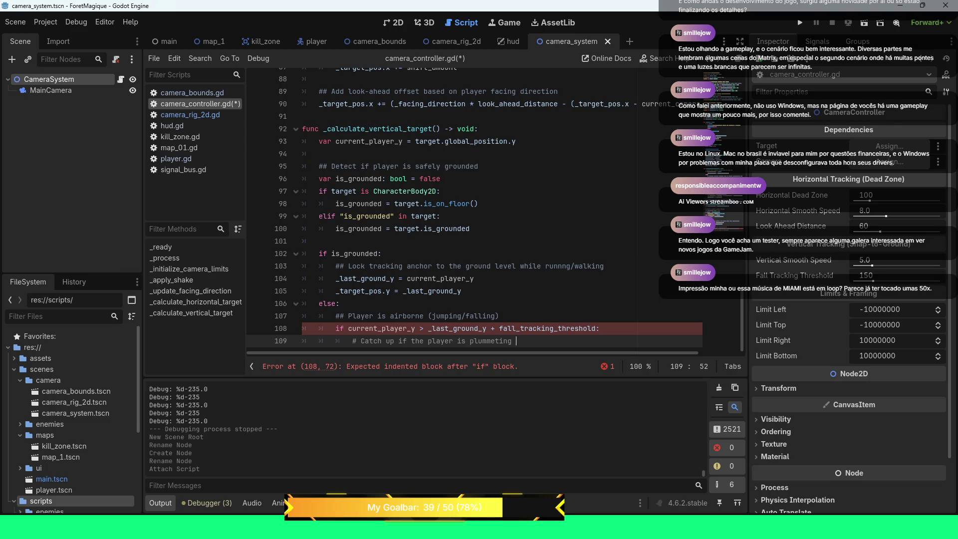
pyautogui.write('past ')
pyautogui.write('threshold')
# - Set _target_pos.y = current_player_y - fall_tracking_threshold in the fall branch
pyautogui.press('Return')
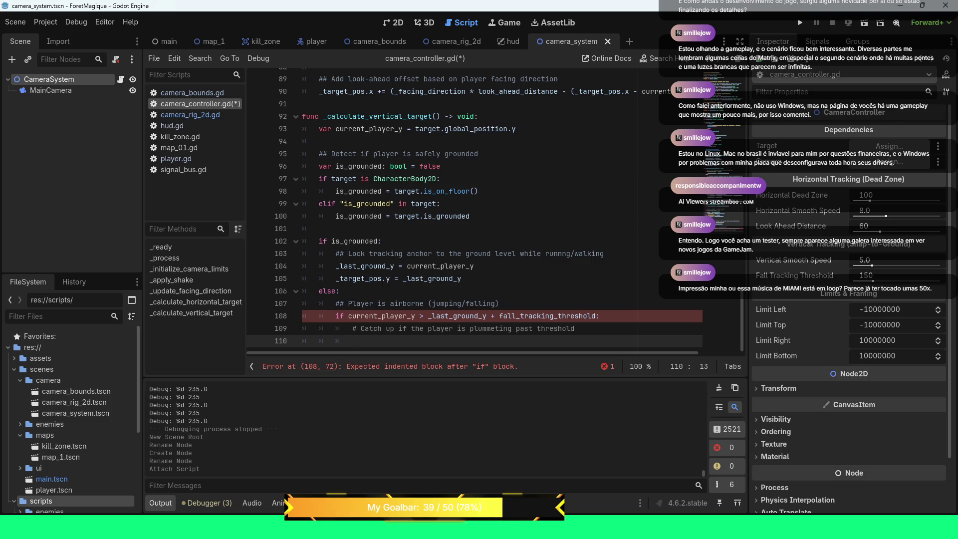
pyautogui.write('_tar')
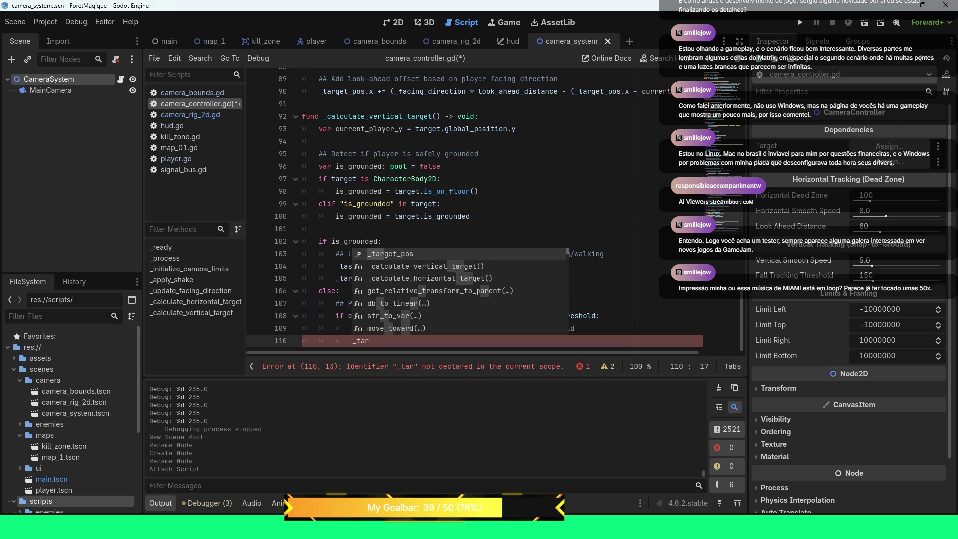
pyautogui.press('Return')
pyautogui.write('y ')
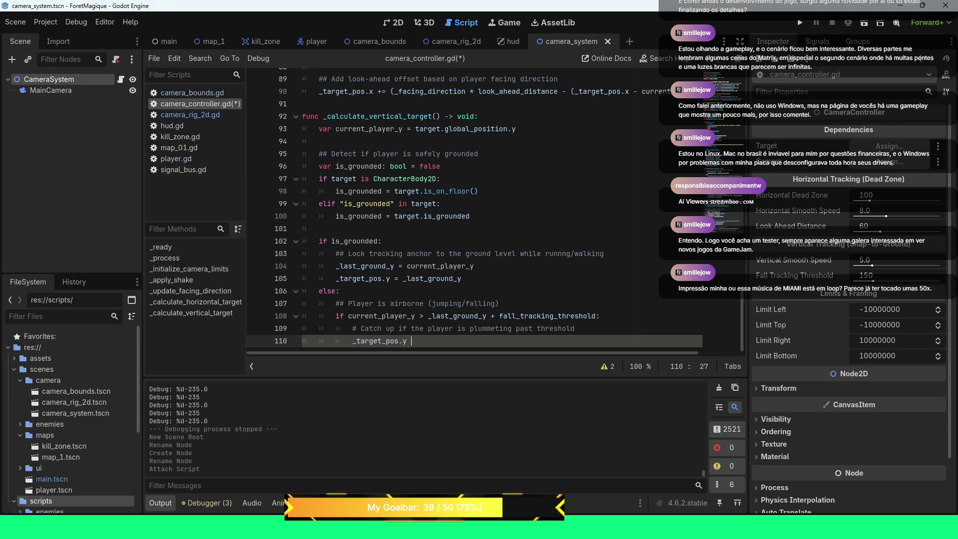
pyautogui.write('= current_player_y - ')
pyautogui.write('fal')
pyautogui.press('Return')
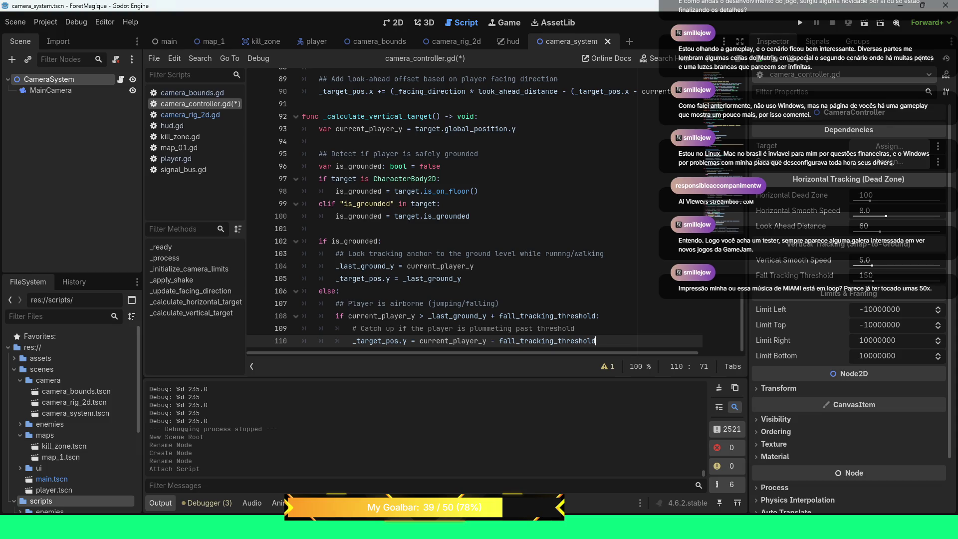
pyautogui.press('Return')
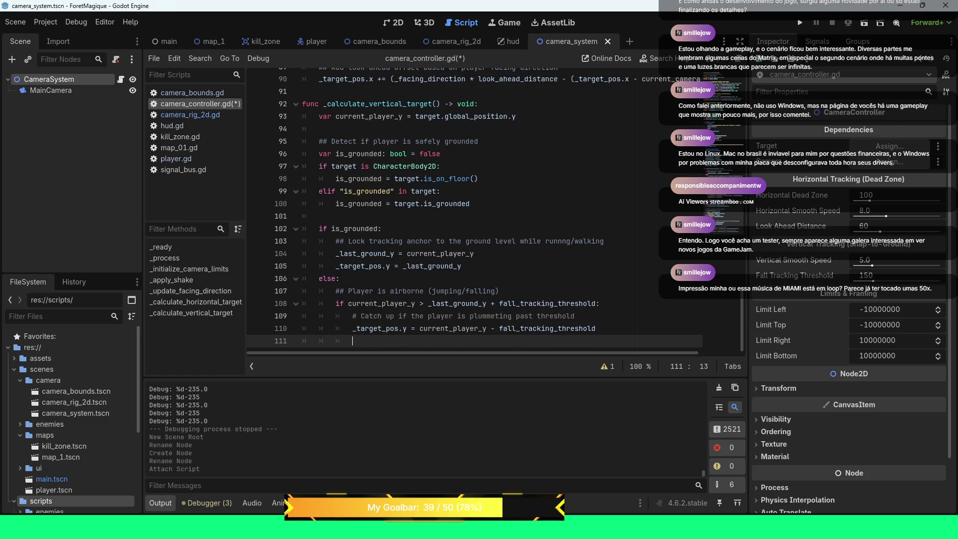
# - Add an outdented elif testing current_player_y < _last_ground_y - (fall_tracking_threshold * 1.5)
pyautogui.press('BackSpace')
pyautogui.write('elift')
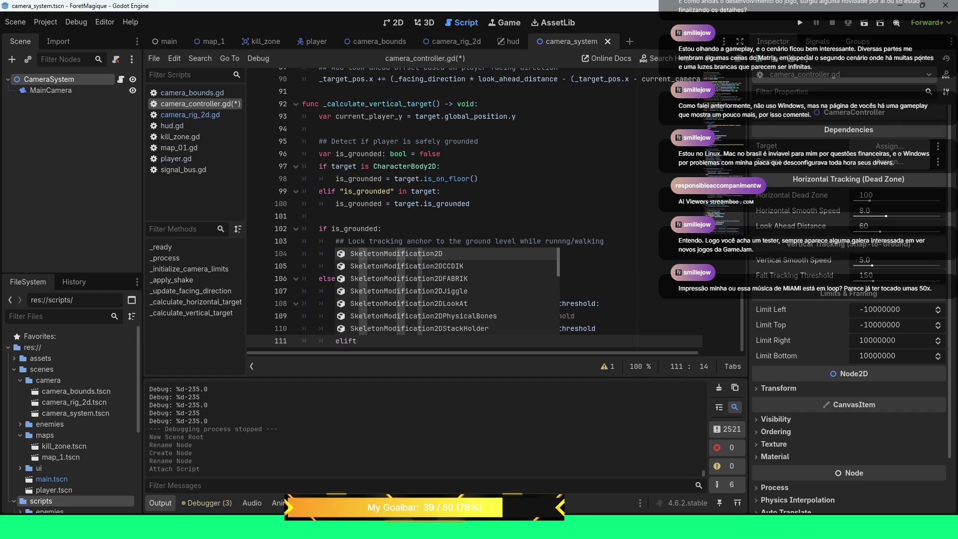
pyautogui.press('BackSpace')
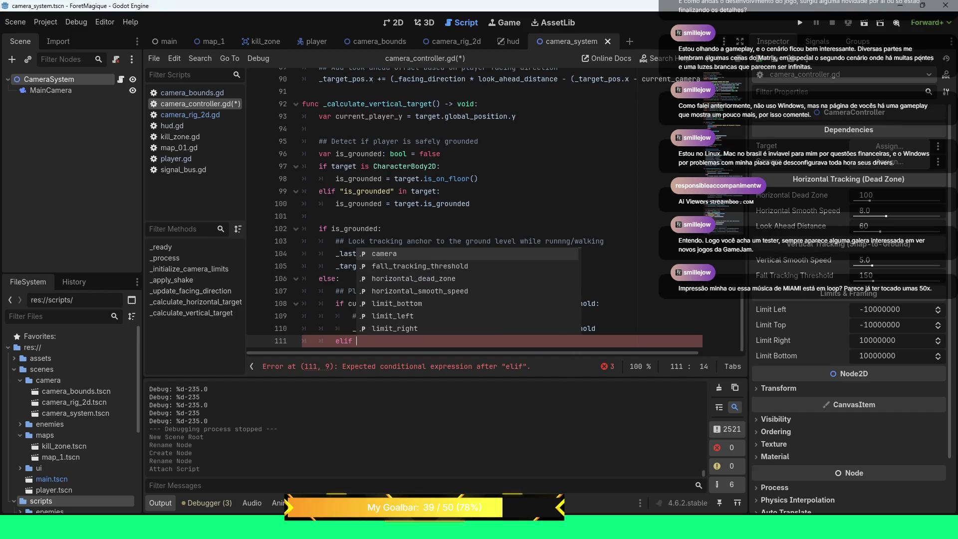
pyautogui.write('current_player_y ')
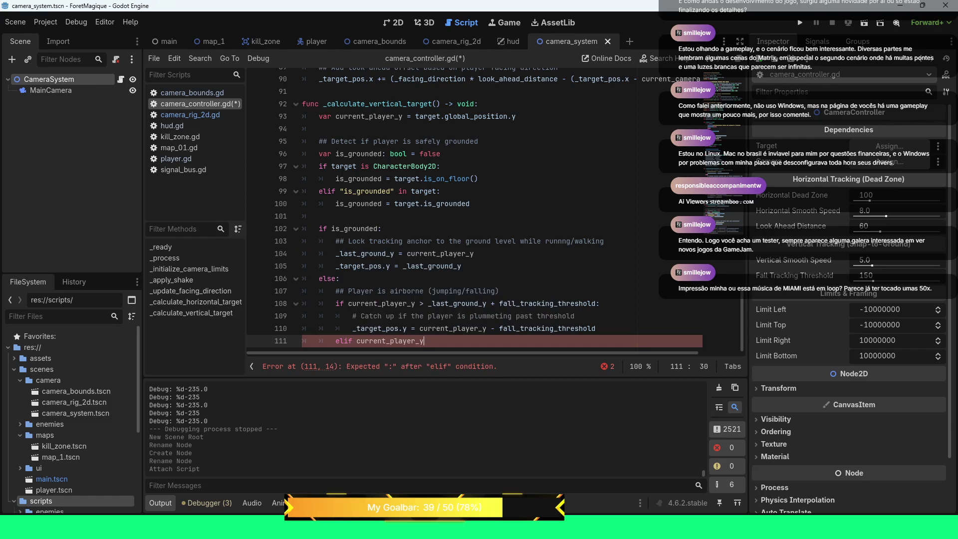
pyautogui.write('< ')
pyautogui.write('_last_ground_y - ')
pyautogui.write('(fal')
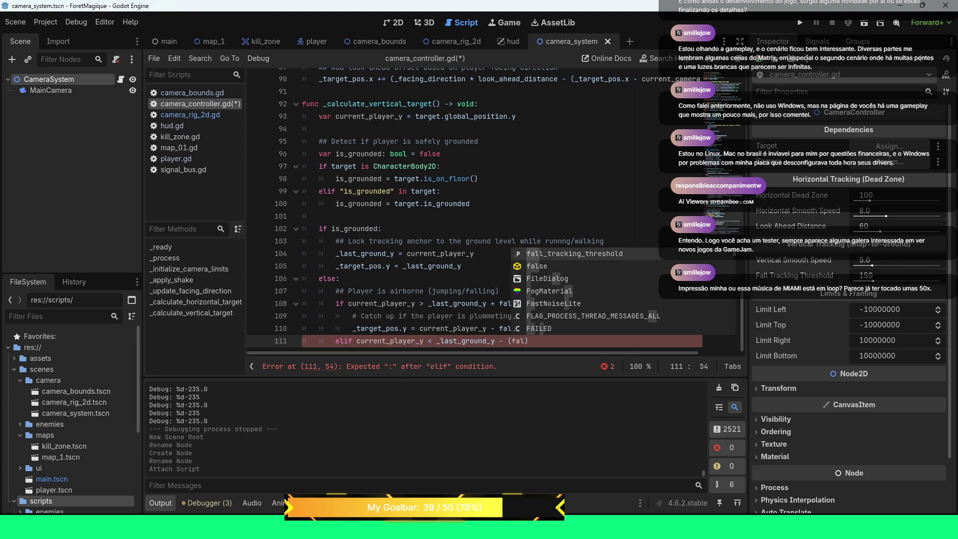
pyautogui.press('Return')
pyautogui.write('* 1.5')
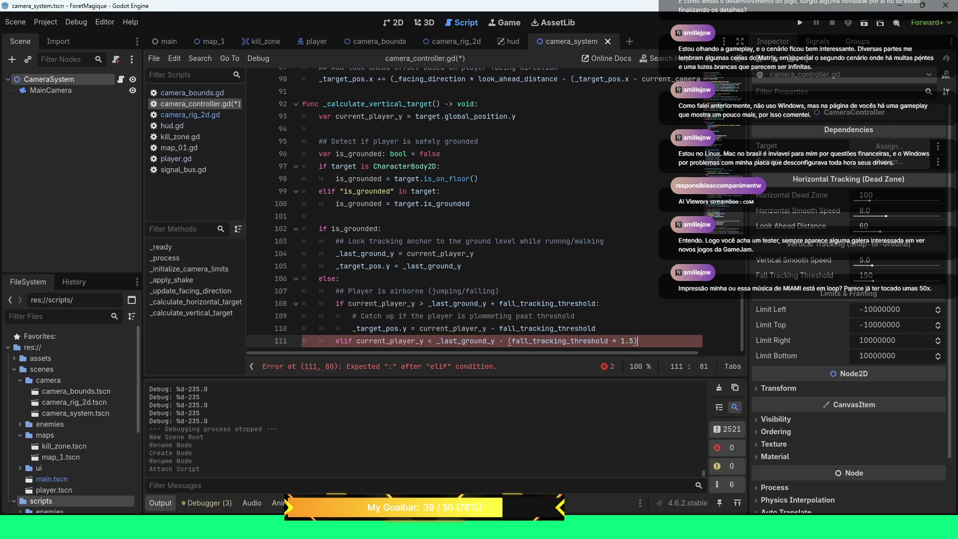
pyautogui.press('Return')
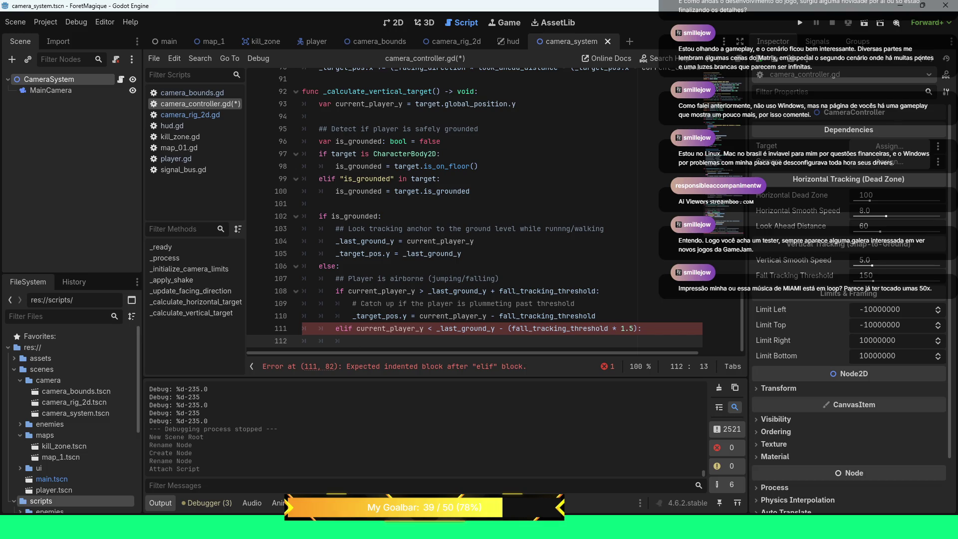
# - Add a trampoline comment and set _target_pos.y = current_player_y + (fall_tracking_threshold * 1.5)
pyautogui.write('#')
pyautogui.write('Cathc up ')
pyautogui.write('if the player reac')
pyautogui.write('hed')
pyautogui.write(' a massiv')
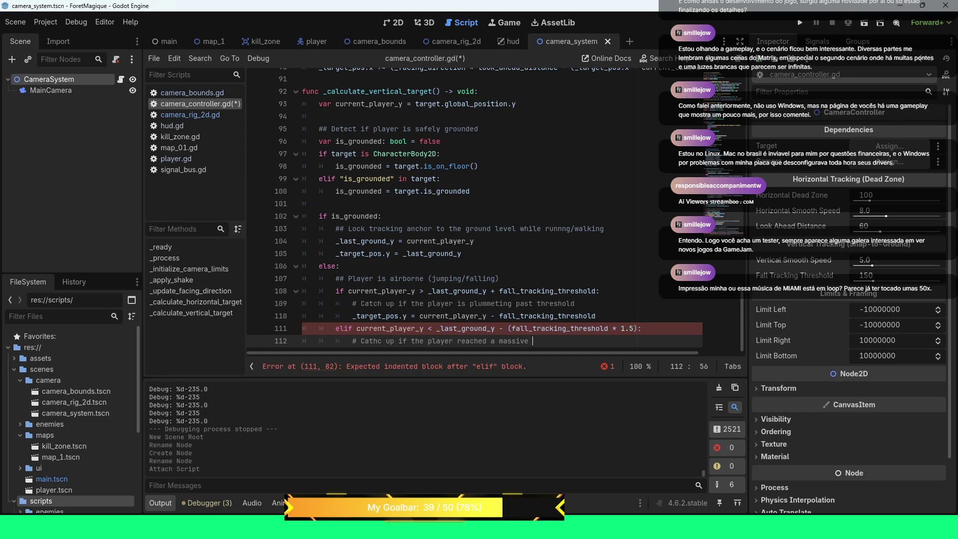
pyautogui.write('elav')
pyautogui.write('ation ')
pyautogui.write('heigh (e.g.')
pyautogui.write('trampo')
pyautogui.write('lines)')
pyautogui.press('Return')
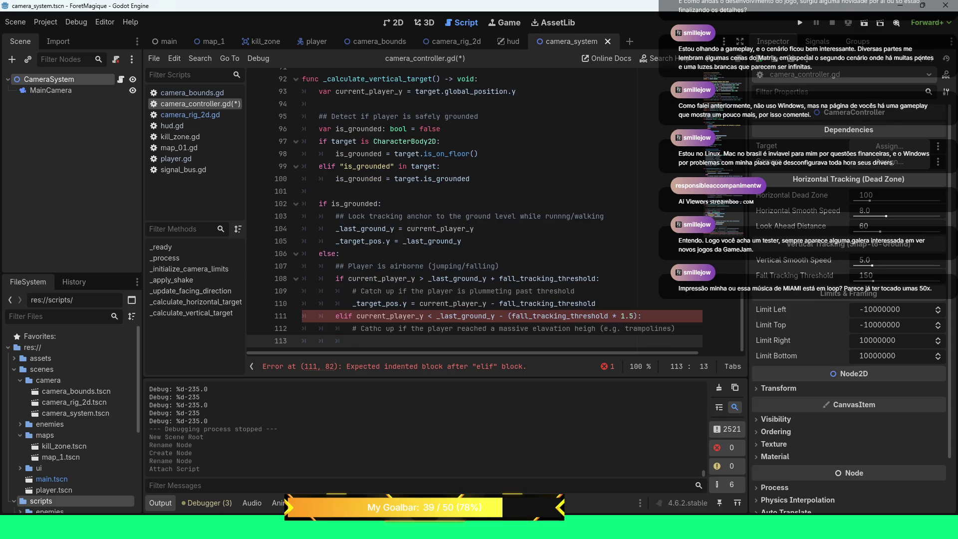
pyautogui.write('_tar')
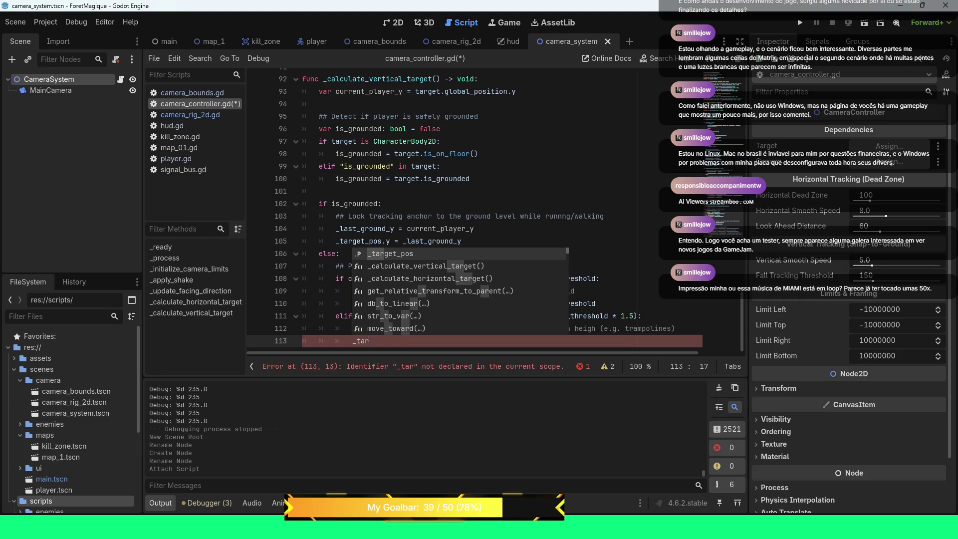
pyautogui.press('Return')
pyautogui.write('y ')
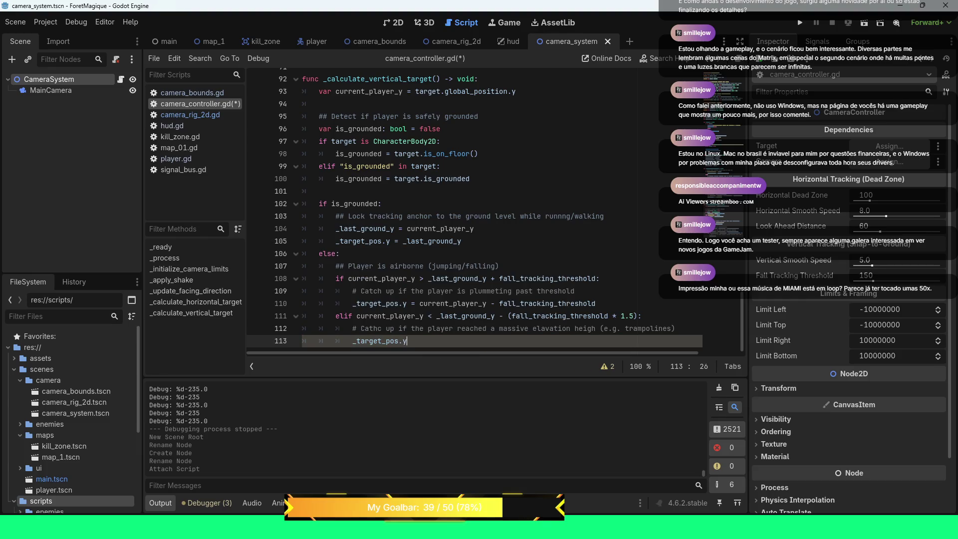
pyautogui.write('= cur')
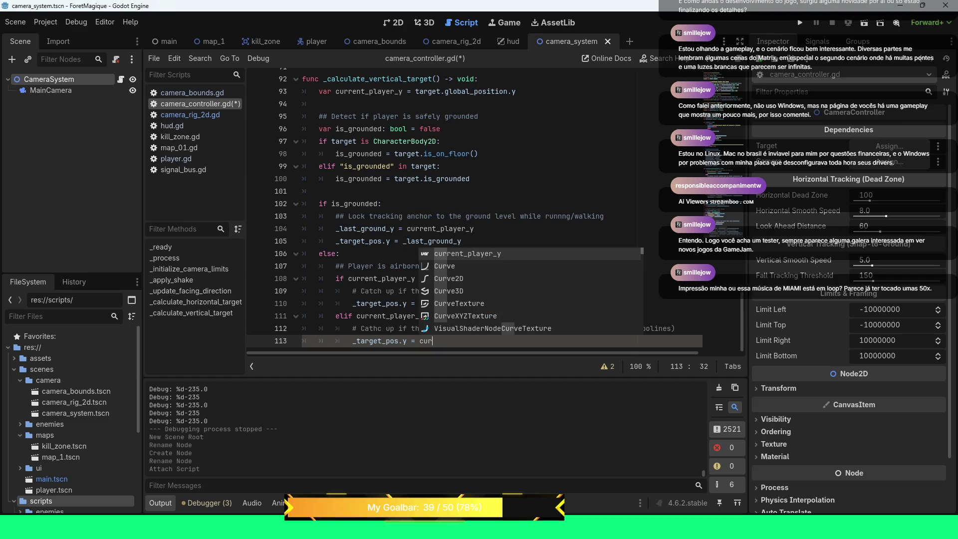
pyautogui.press('Return')
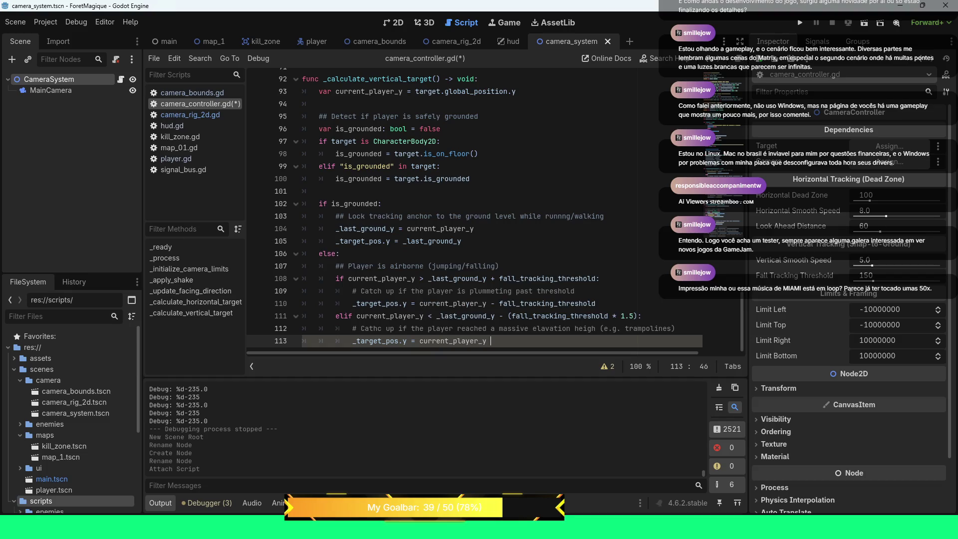
pyautogui.write('()')
pyautogui.write('fall')
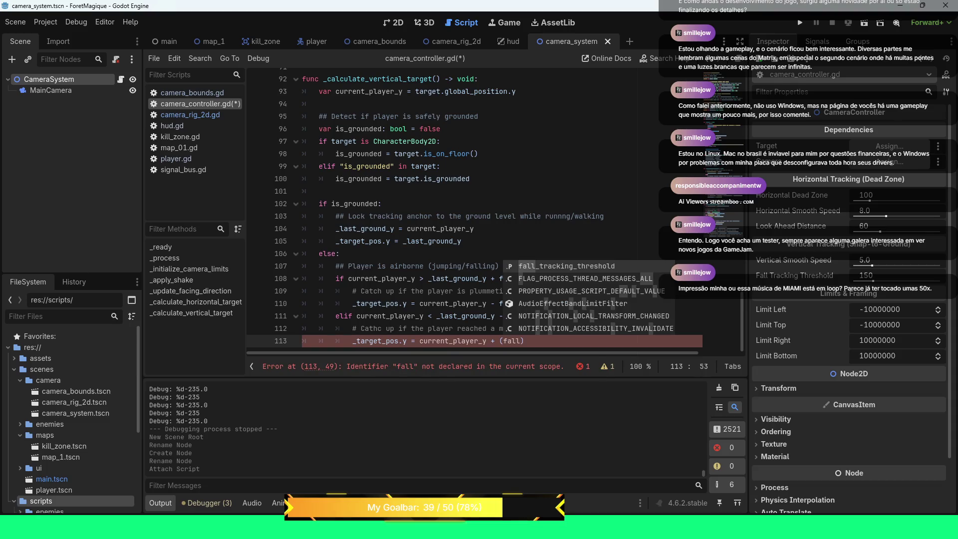
pyautogui.press('Return')
pyautogui.write('* ')
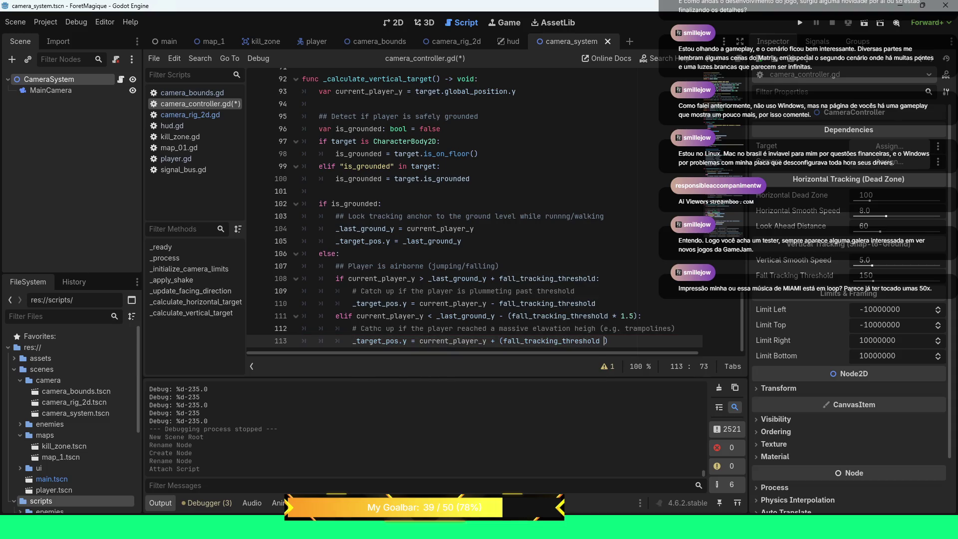
pyautogui.write('1.5')
pyautogui.press('Return')
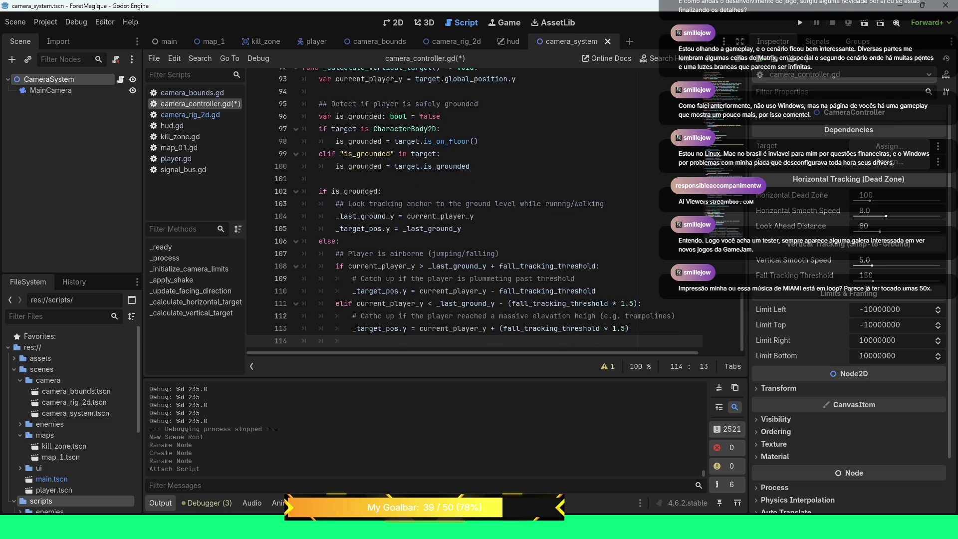
# - Add a final else: with a stable-ground comment setting _target_pos.y = _last_ground_y
pyautogui.write('else:')
pyautogui.press('Return')
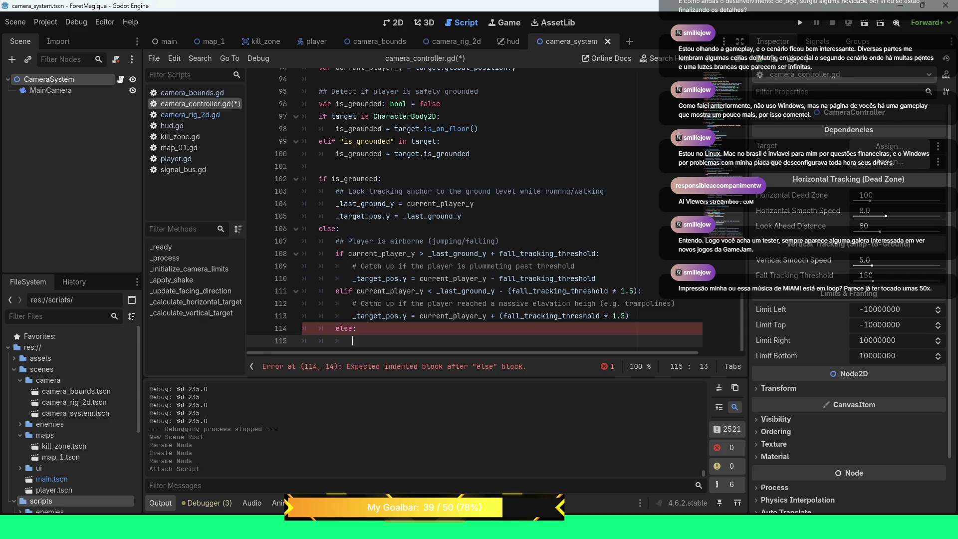
pyautogui.write('## Keep')
pyautogui.write(' camera locke')
pyautogui.write('d to the last know stab')
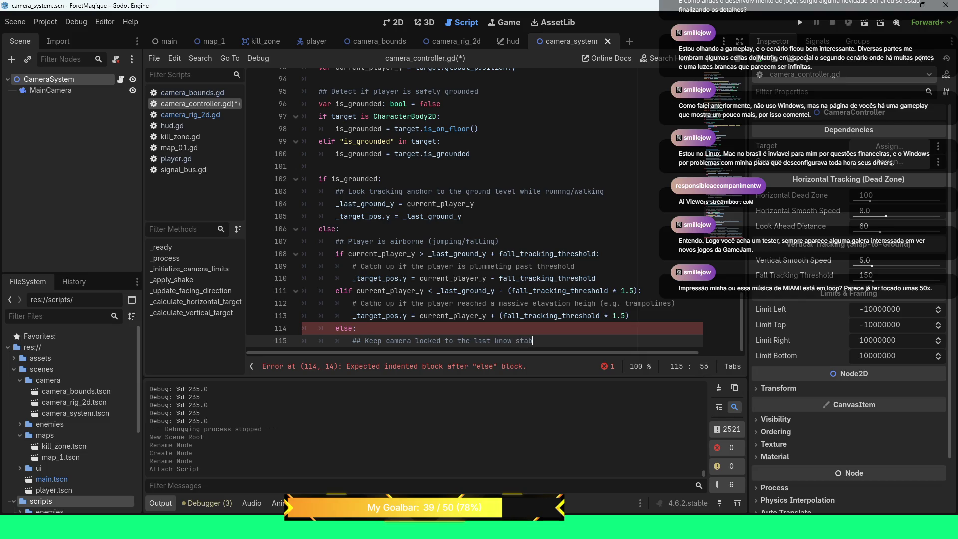
pyautogui.write('le ground during stadand jump')
pyautogui.write('s')
pyautogui.press('Return')
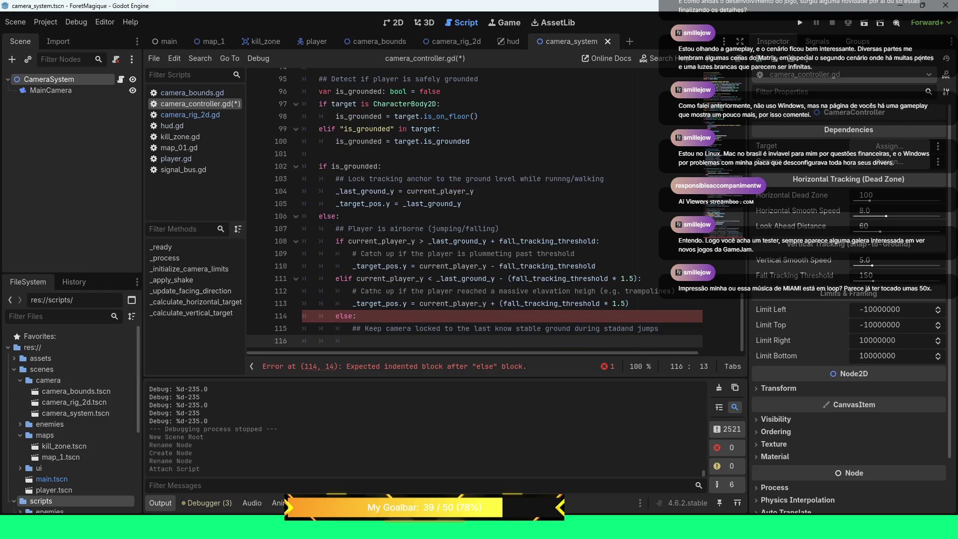
pyautogui.write('_tar')
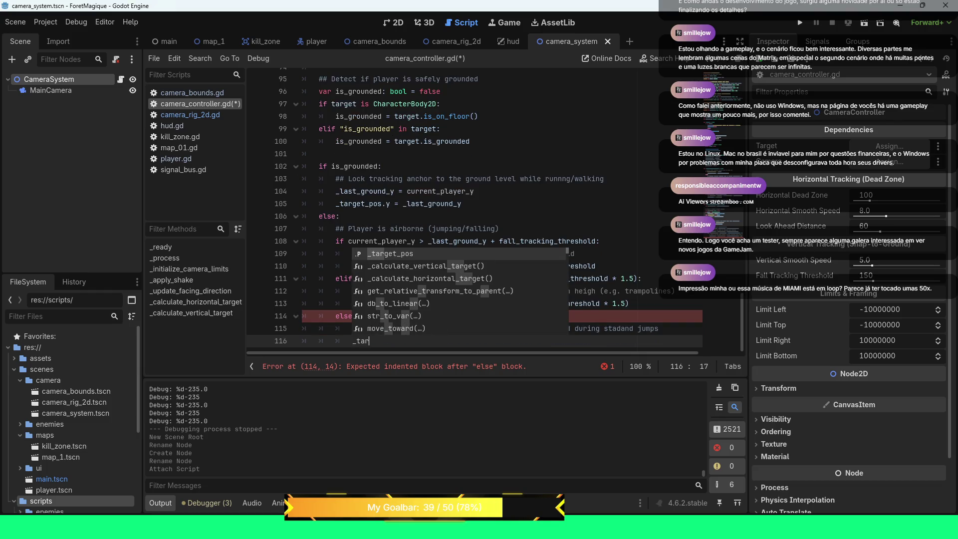
pyautogui.press('Return')
pyautogui.write('y = _la')
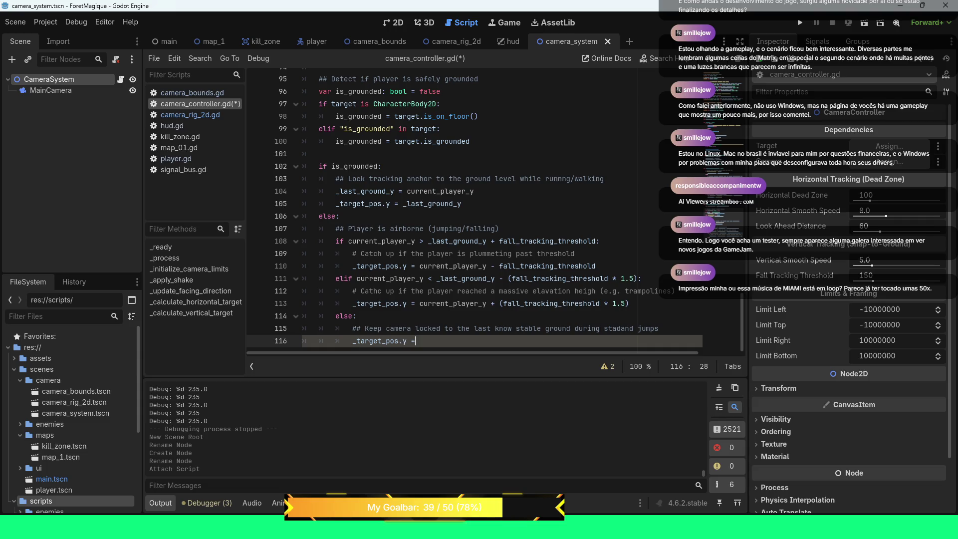
pyautogui.write('s')
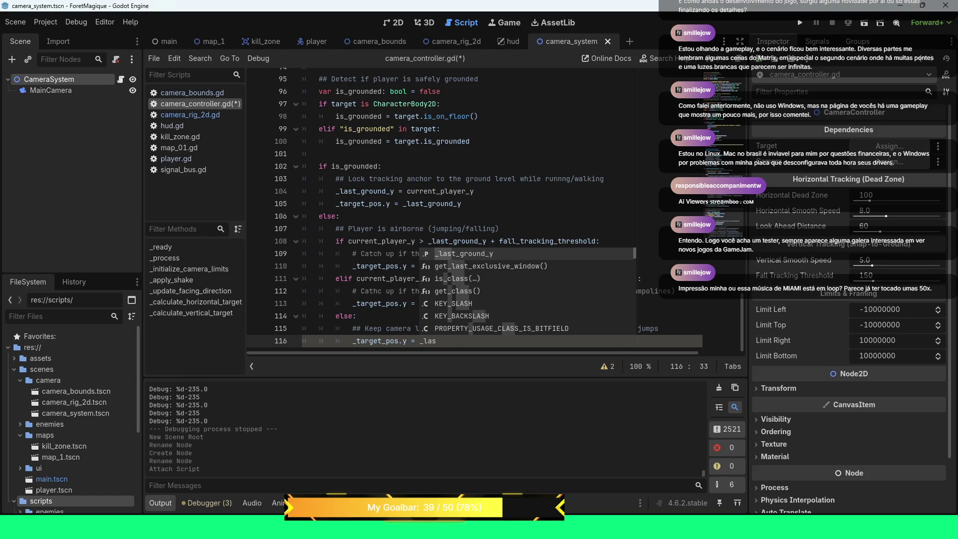
pyautogui.press('Return')
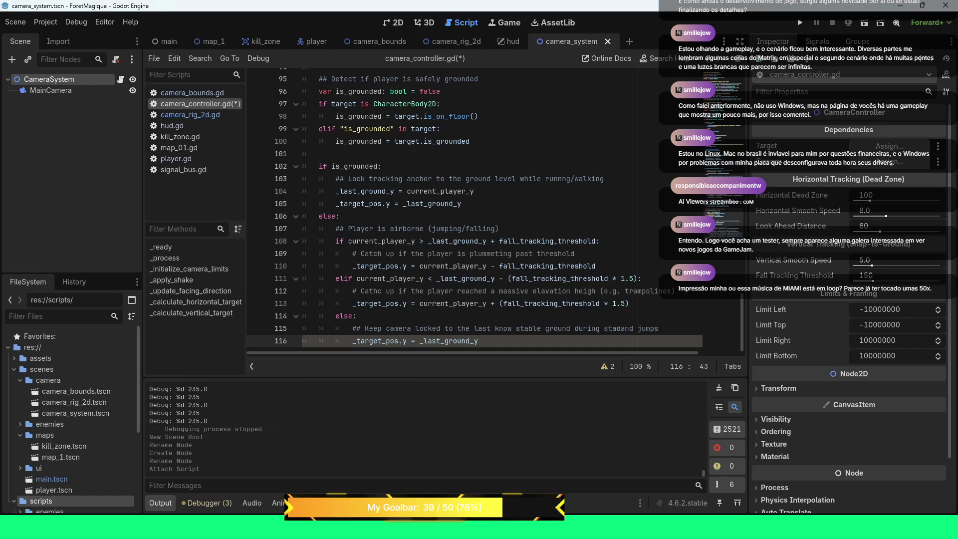
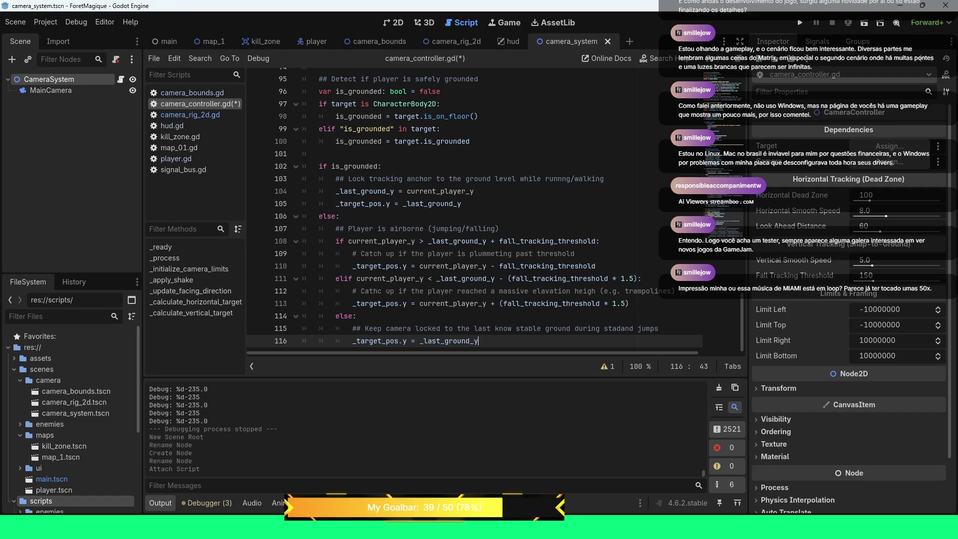
# - Add unindented blank lines after line 116 and begin declaring func _interpolate_camera_position()
pyautogui.scroll(2, 449, 210)
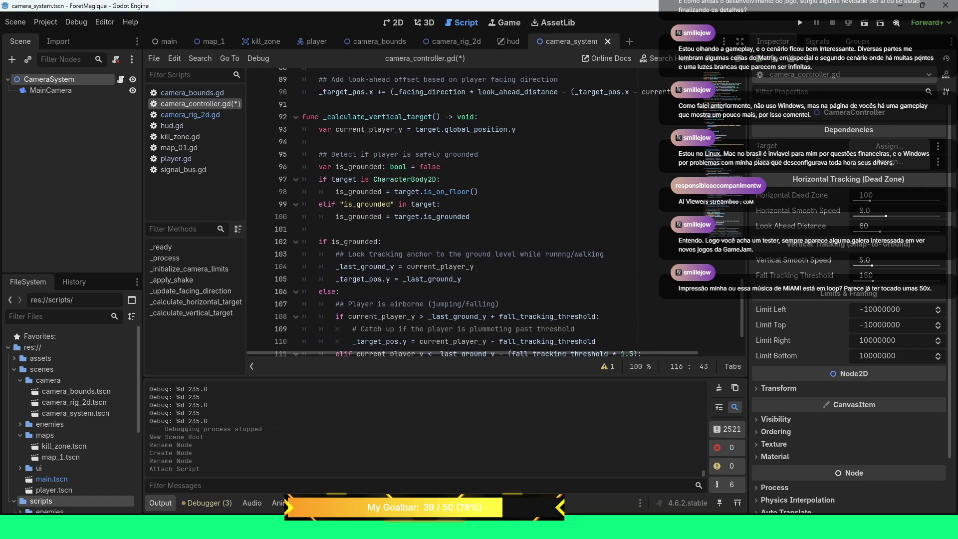
pyautogui.scroll(-2, 449, 209)
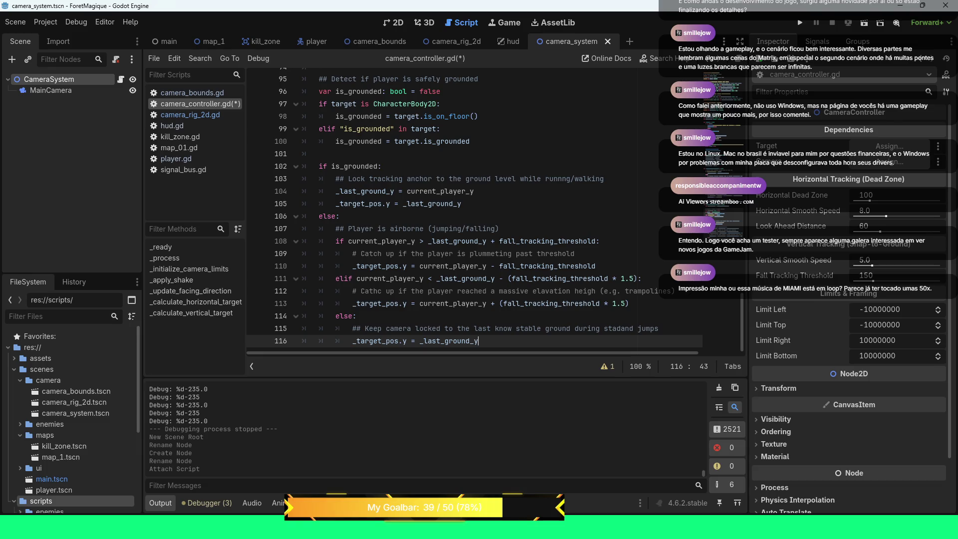
pyautogui.press('Return')
pyautogui.press('BackSpace')
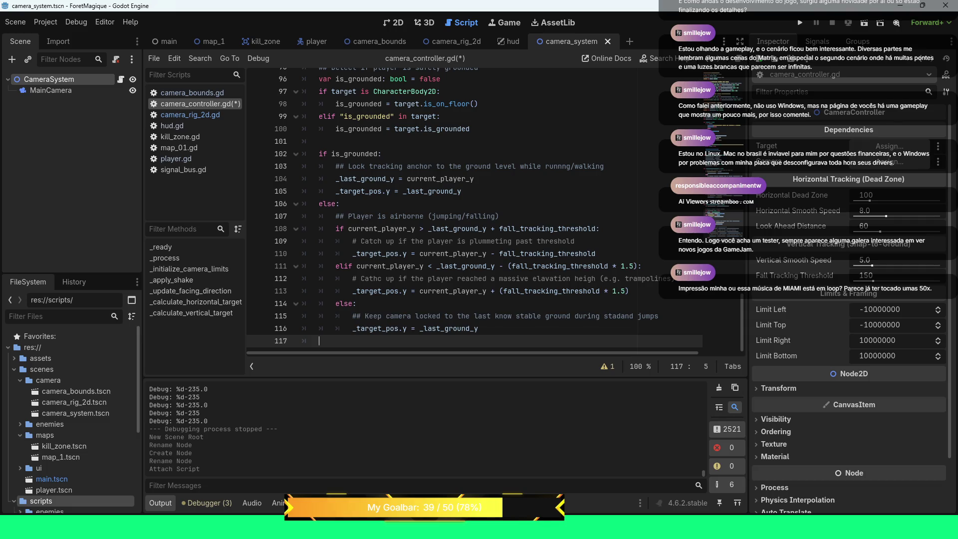
pyautogui.press('BackSpace')
pyautogui.press('Return')
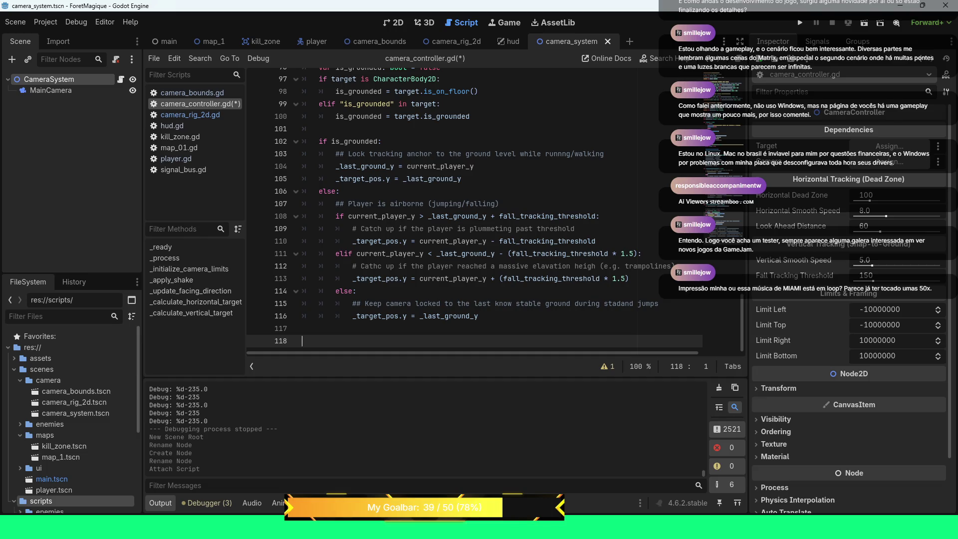
pyautogui.write('func ')
pyautogui.write('_inter')
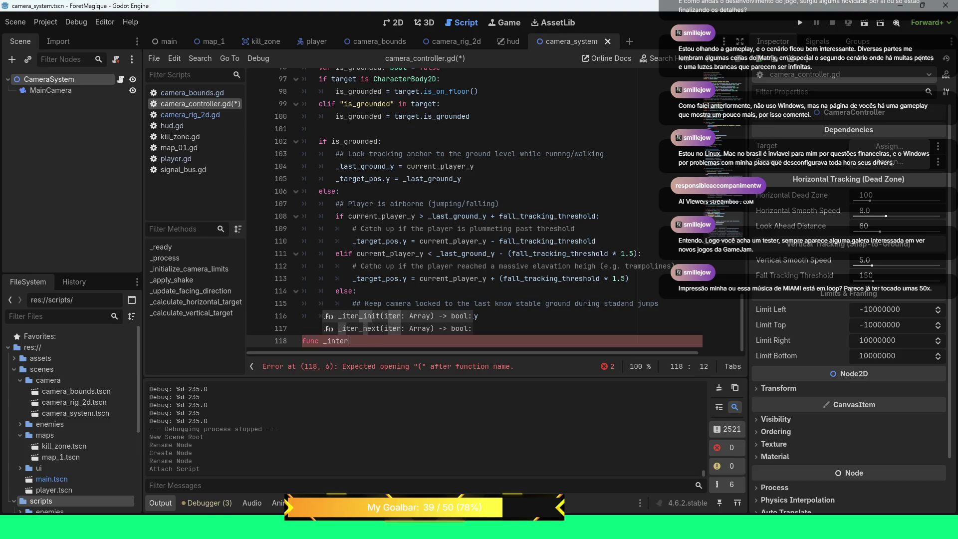
pyautogui.write('polate_camera_positi')
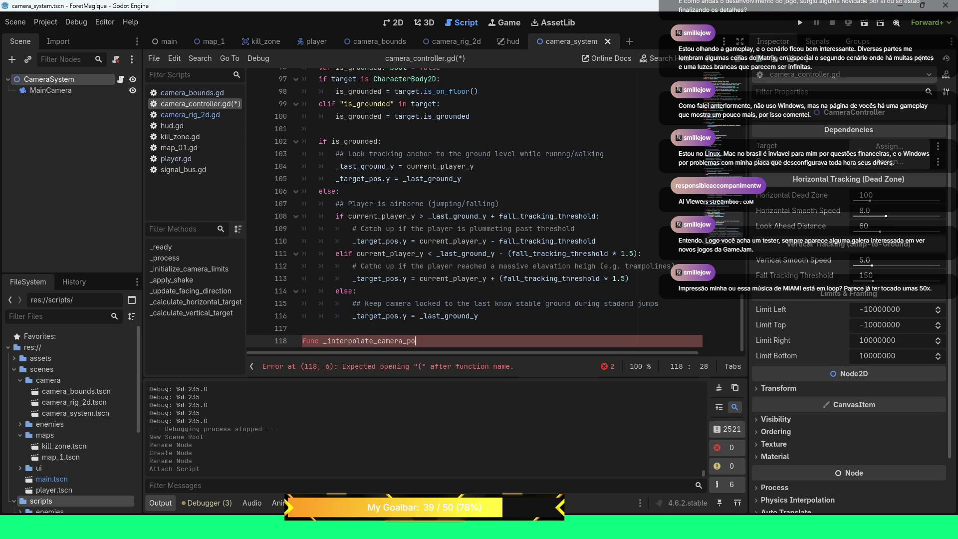
pyautogui.write('on')
pyautogui.write('()')
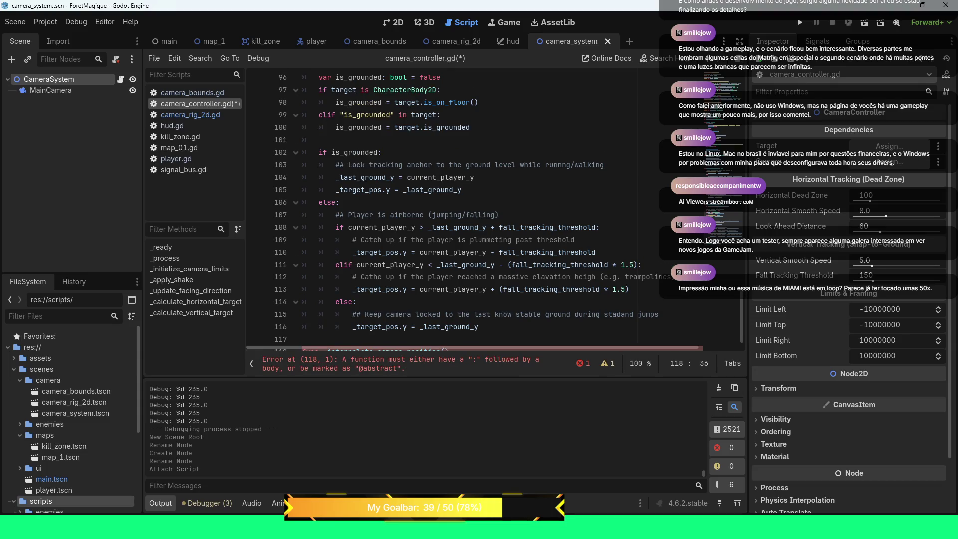
# - Complete the signature as (delta: float) -> void and add a 'Framerate-independent interpolation (Lerp)' comment
pyautogui.press('Left')
pyautogui.write('delta: float')
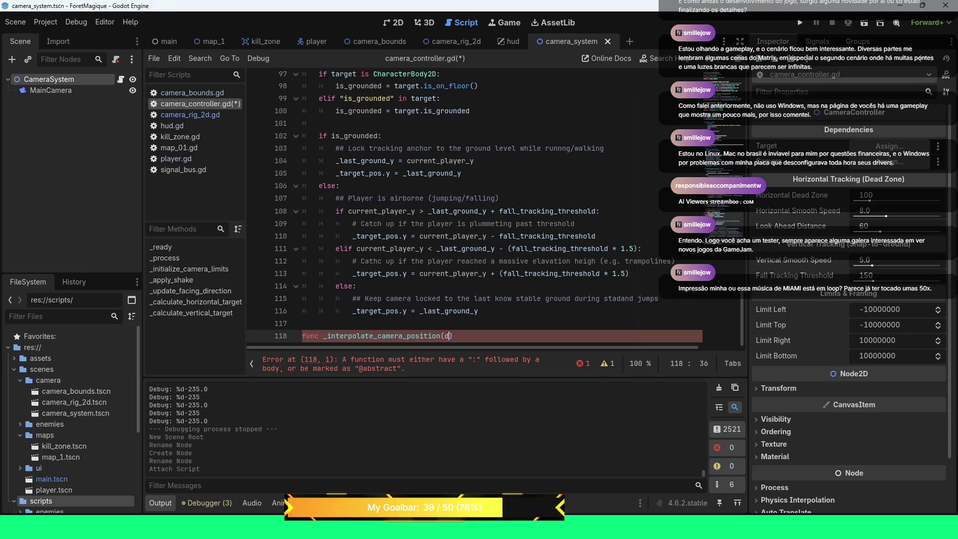
pyautogui.write(') -> void:')
pyautogui.press('Return')
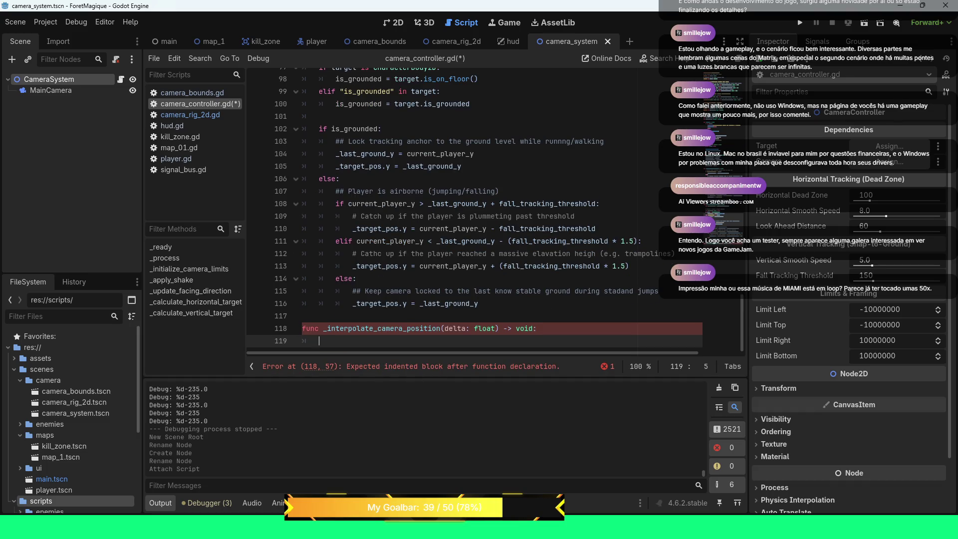
pyautogui.write('## Frame')
pyautogui.write('rate')
pyautogui.write('-independent')
pyautogui.write(' interpol')
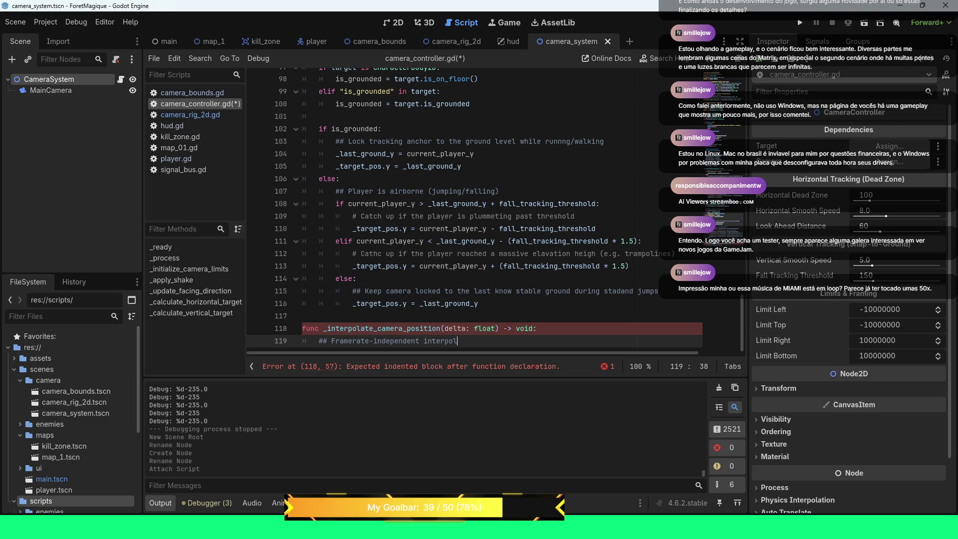
pyautogui.write('ation (Lerp)')
pyautogui.press('Return')
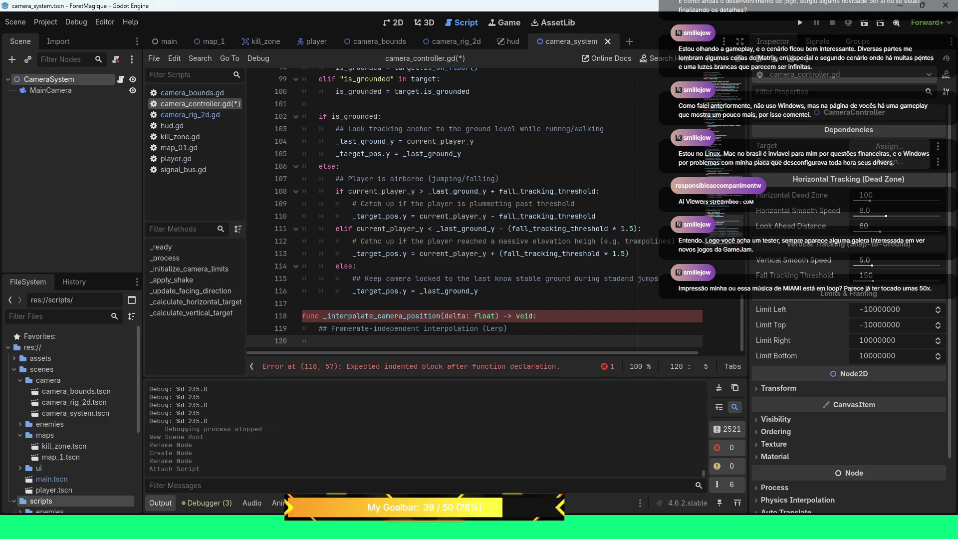
# - Write global_position.x = lerp(global_position.x, _target_pos.x, horizontal_smooth_speed) using autocomplete
pyautogui.write('globa')
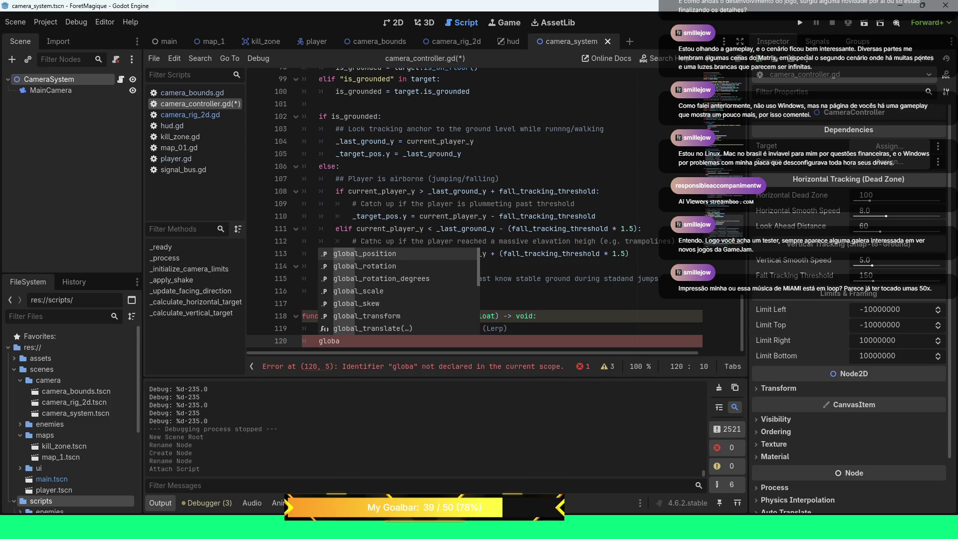
pyautogui.press('Return')
pyautogui.write('.x')
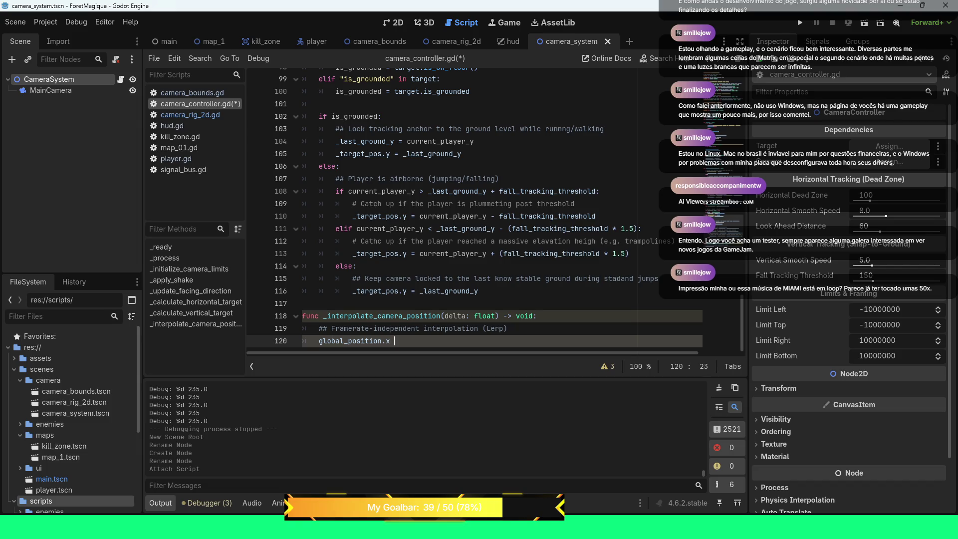
pyautogui.write(' = lert')
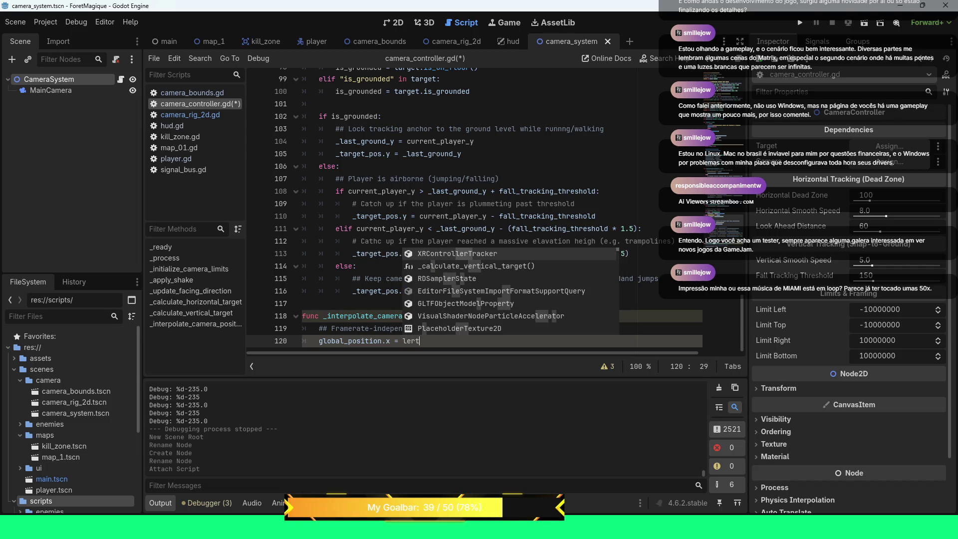
pyautogui.press('BackSpace')
pyautogui.write('p')
pyautogui.press('Return')
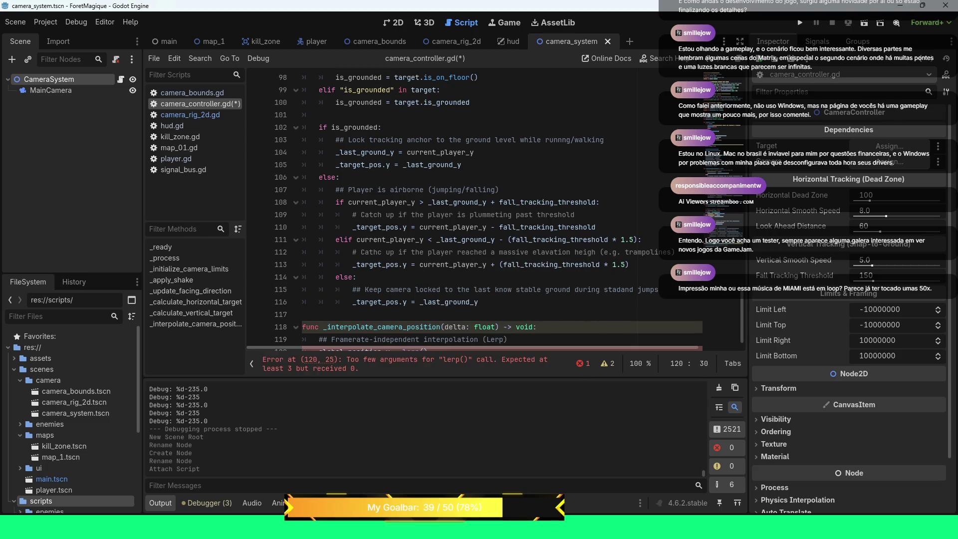
pyautogui.write('glo')
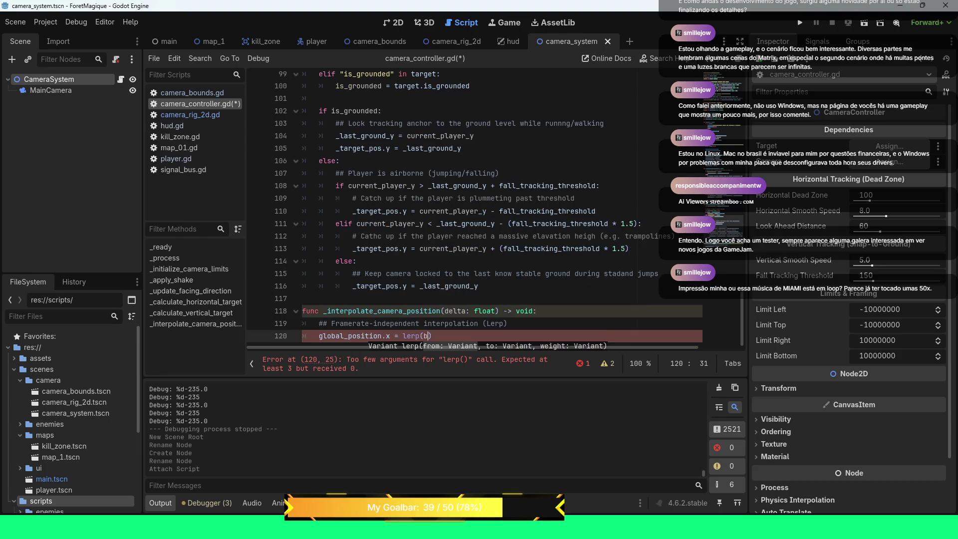
pyautogui.press('Return')
pyautogui.write('.x, ')
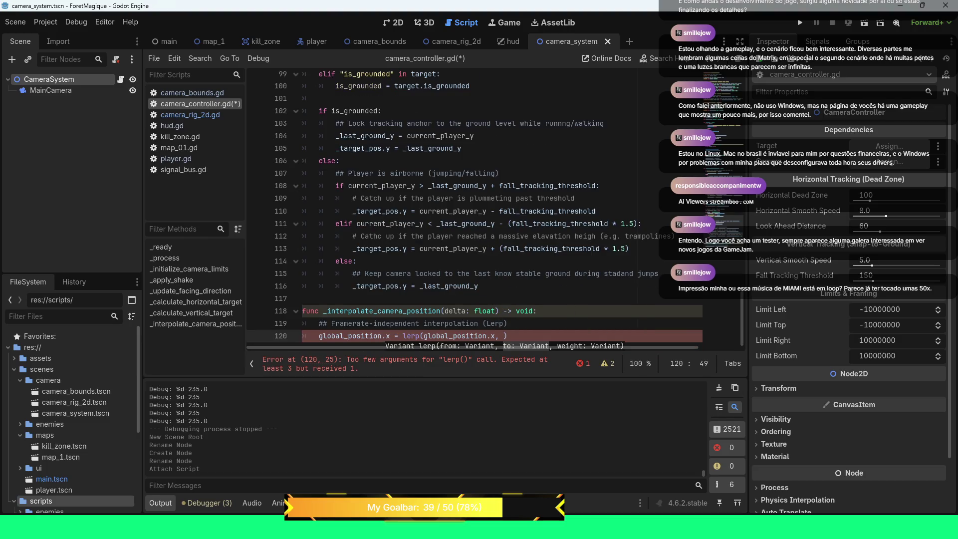
pyautogui.write('_tar')
pyautogui.press('Return')
pyautogui.write('.')
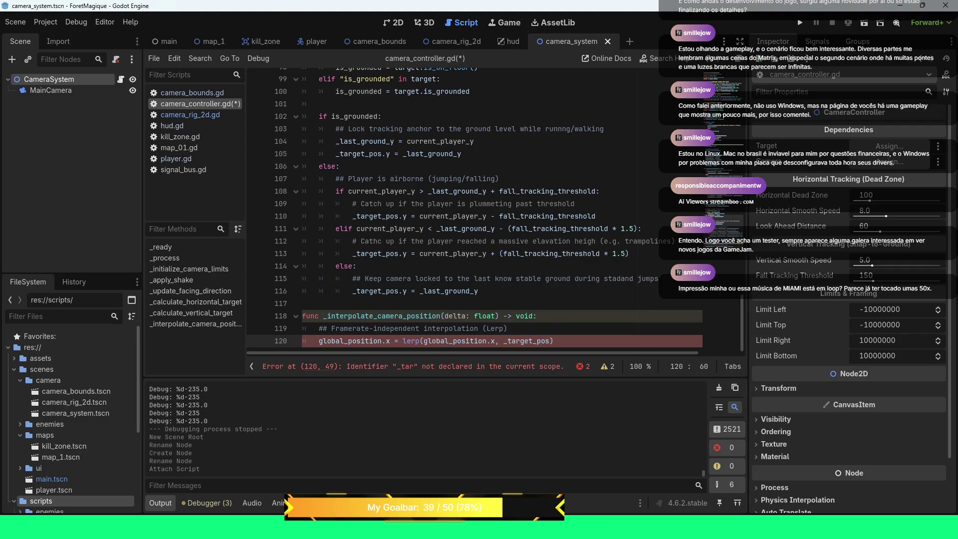
pyautogui.write('x')
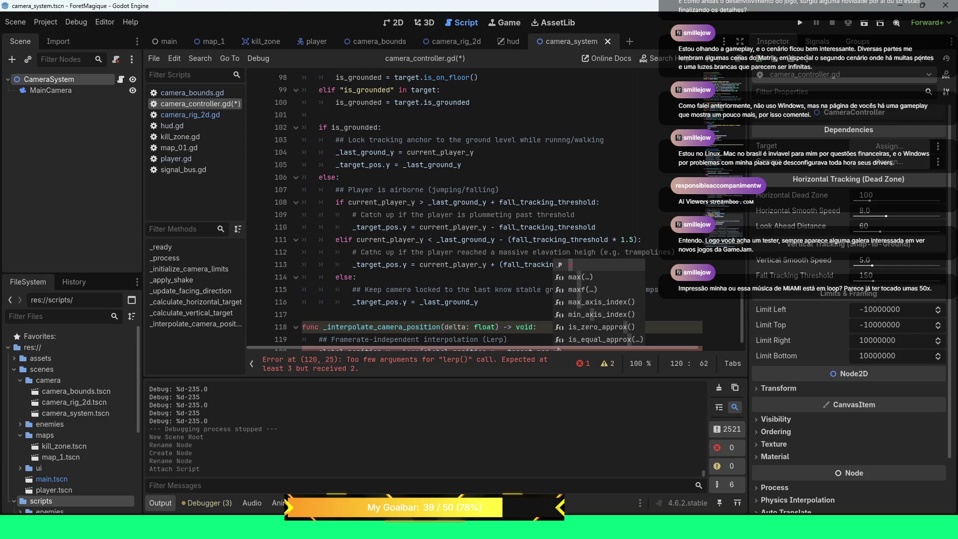
pyautogui.write(', hor')
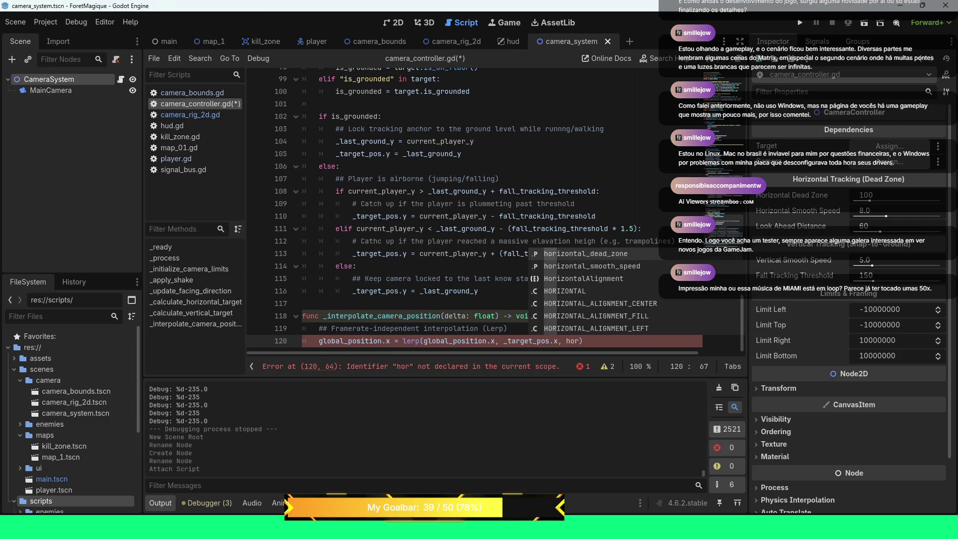
pyautogui.press('Down')
pyautogui.press('Return')
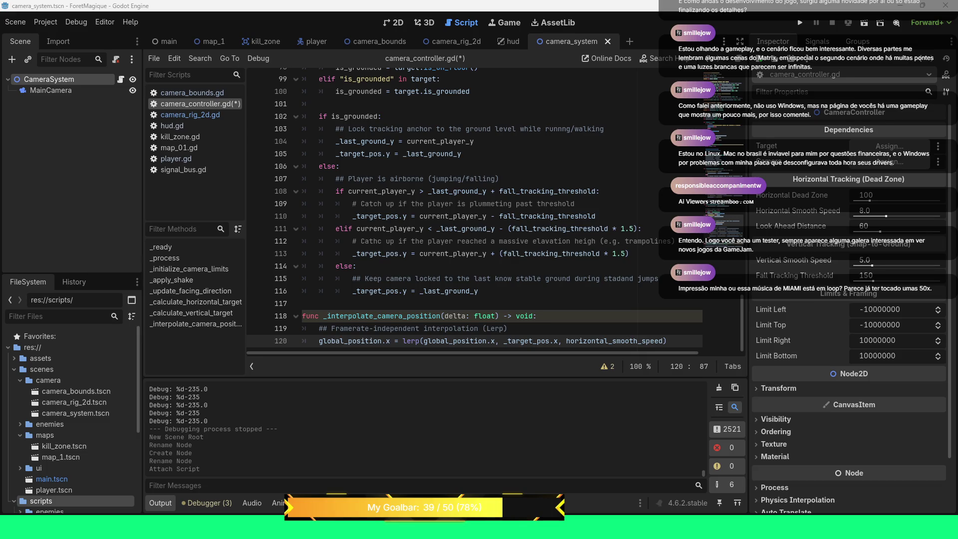
# - Multiply the horizontal_smooth_speed weight by delta
pyautogui.scroll(3, 474, 209)
pyautogui.scroll(1, 474, 210)
pyautogui.scroll(-5, 474, 210)
pyautogui.click(657, 340)
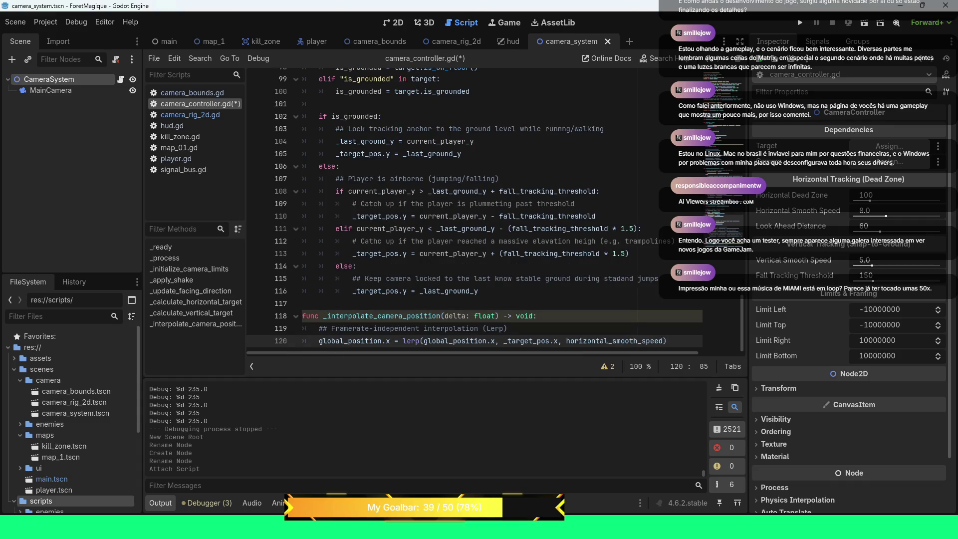
pyautogui.click(454, 341)
pyautogui.moveTo(410, 341)
pyautogui.write('* delta')
# - Add global_position.y = lerp(global_position.y, _target_pos.y, vertical_smooth_speed * delta)
pyautogui.press('Escape')
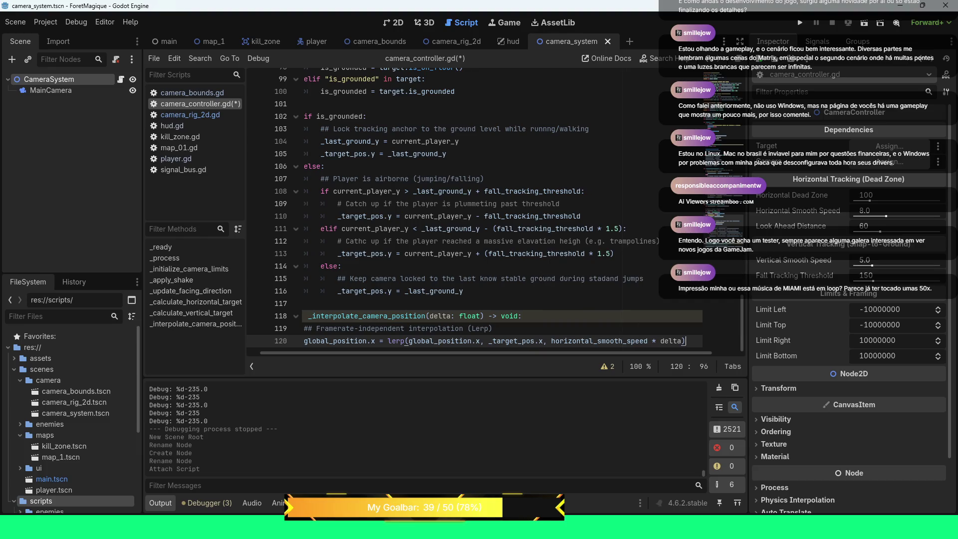
pyautogui.press('Return')
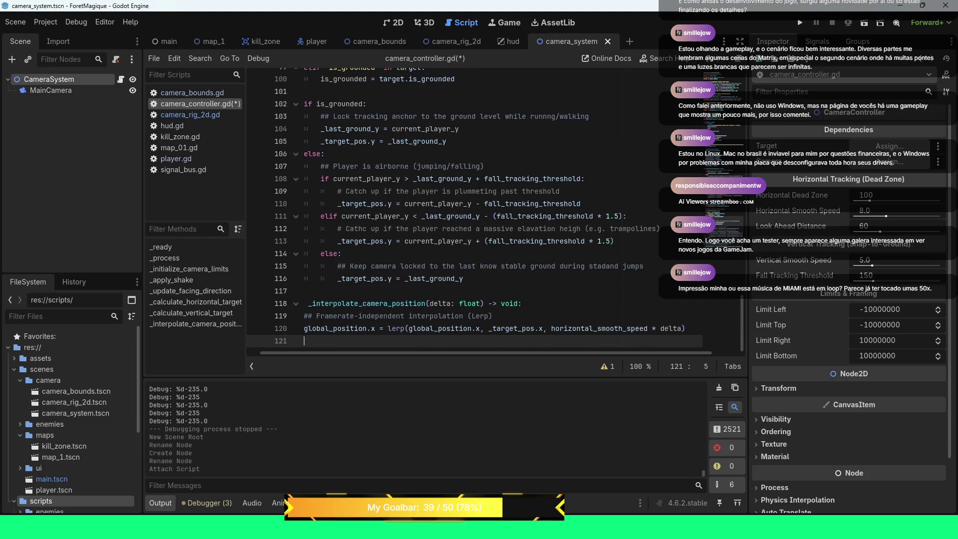
pyautogui.write('glo')
pyautogui.press('Return')
pyautogui.write('.y = lerp(')
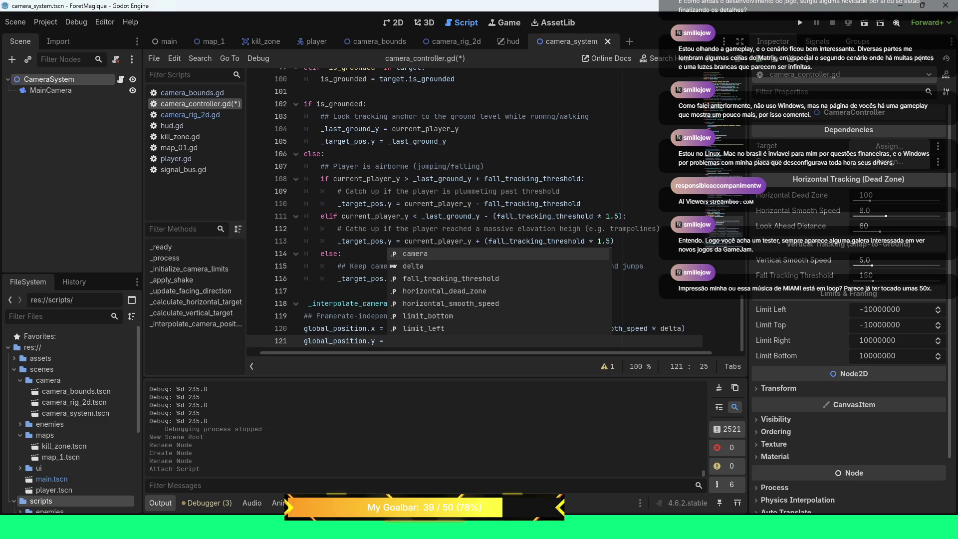
pyautogui.write('glob')
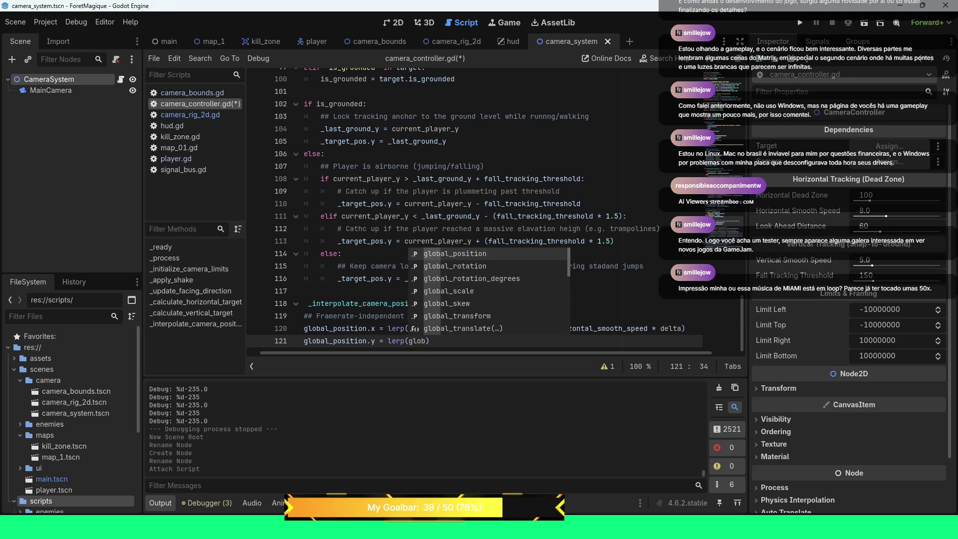
pyautogui.press('Return')
pyautogui.write('.y, ')
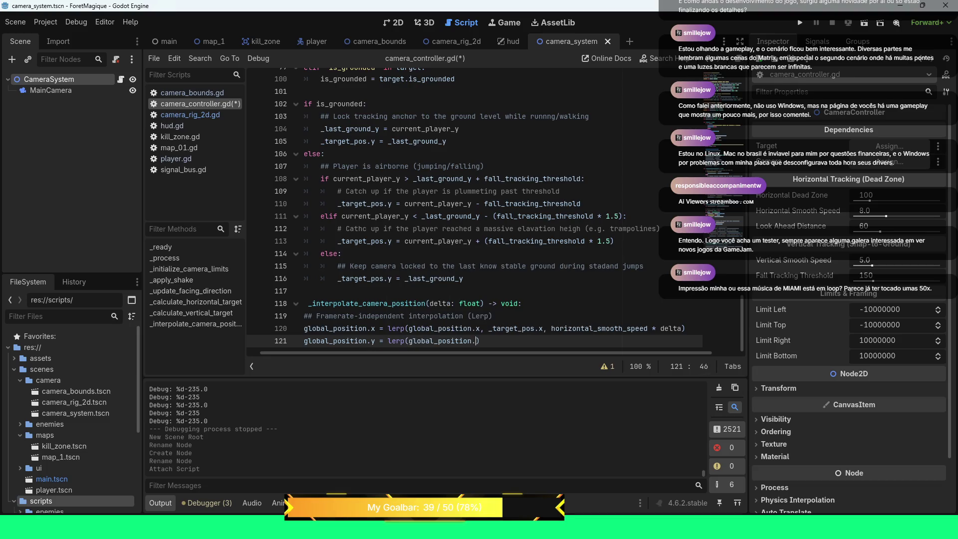
pyautogui.write('_tar')
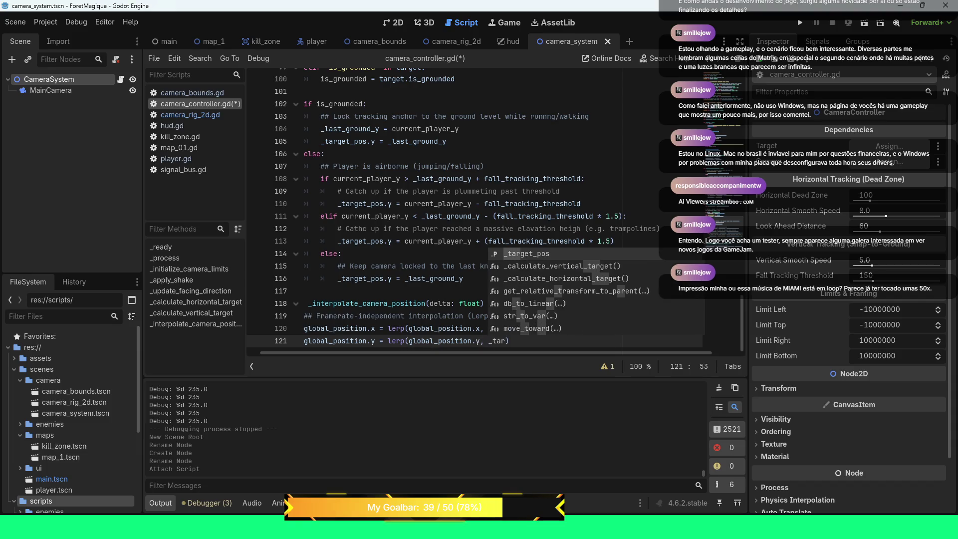
pyautogui.press('Return')
pyautogui.write('.y, ')
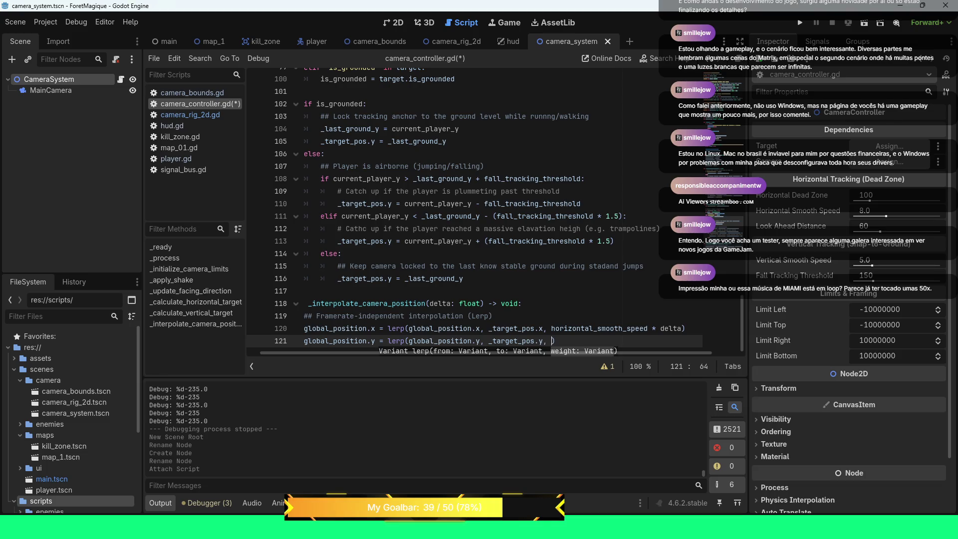
pyautogui.write('ver')
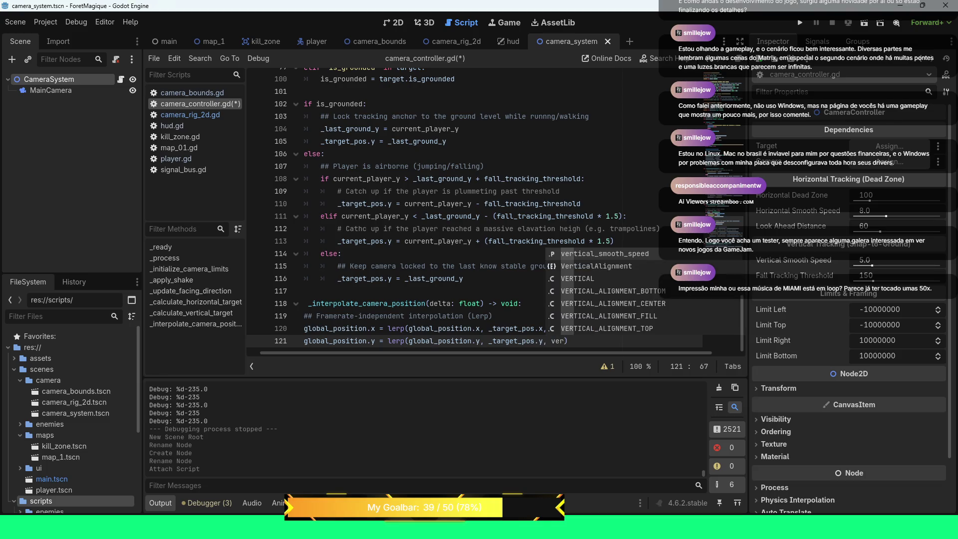
pyautogui.press('Return')
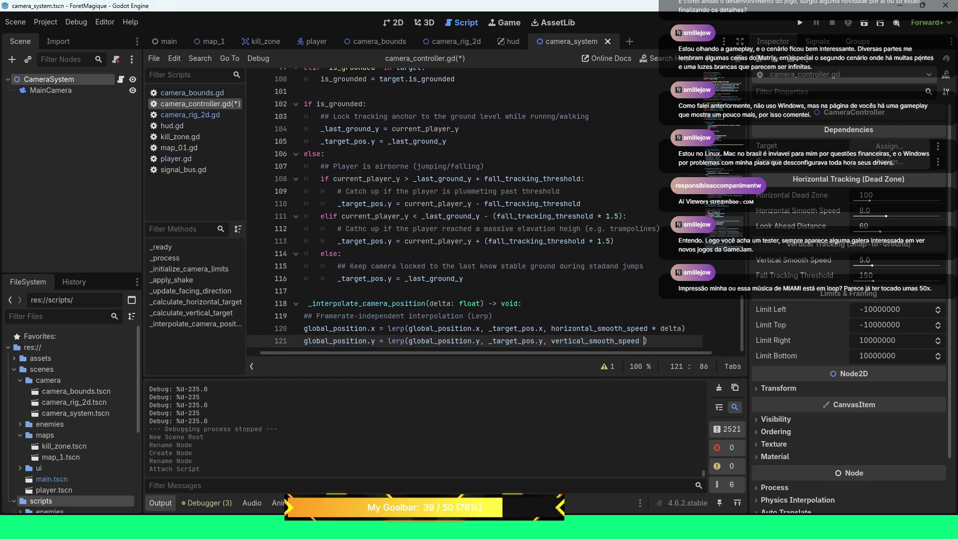
pyautogui.write('* delta')
# - Add the comment '## Apply actual position plus secondary offsets (like screen shake) to the rendering'
pyautogui.press('Escape')
pyautogui.press('Return')
pyautogui.press('Return')
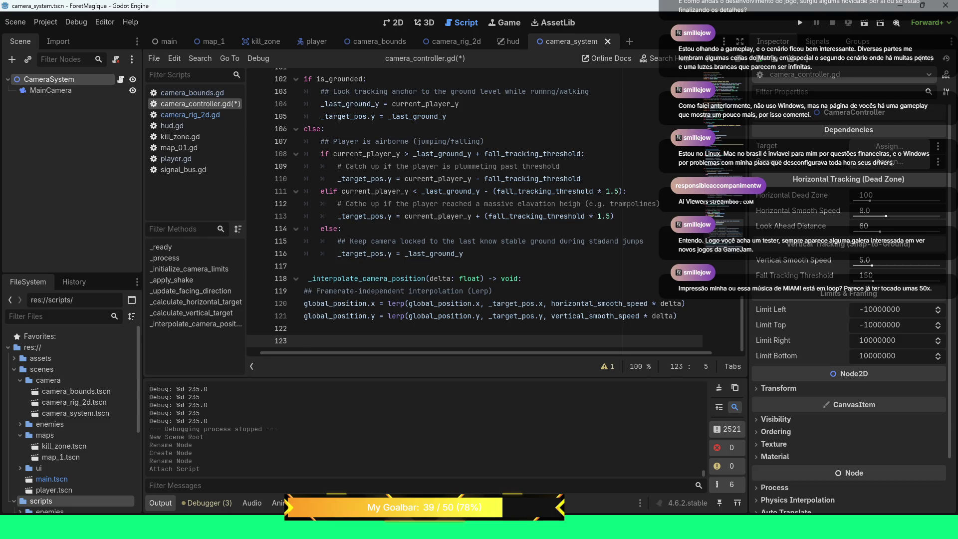
pyautogui.write('## A')
pyautogui.write('pply ')
pyautogui.write('actual posi')
pyautogui.write('tion ')
pyautogui.write('plus second')
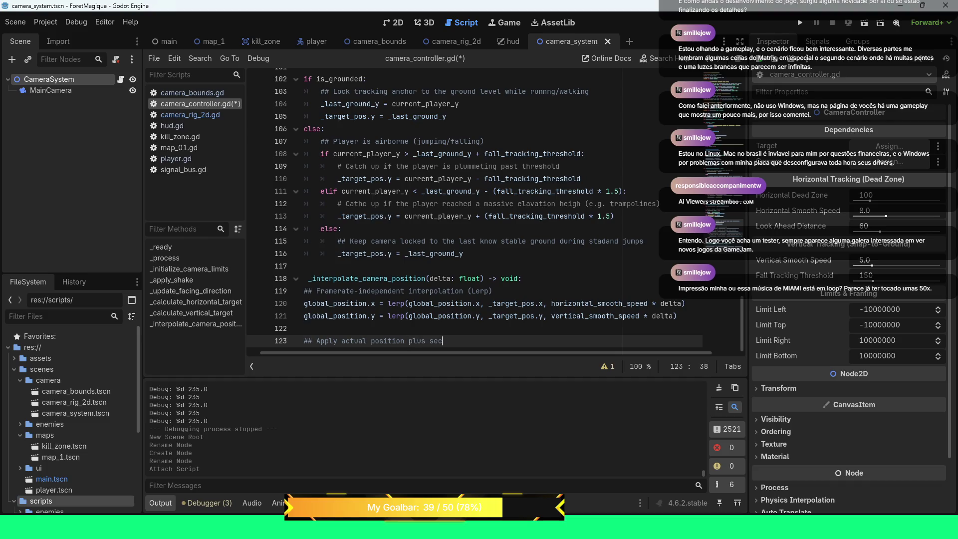
pyautogui.write('ary off')
pyautogui.write('sets ')
pyautogui.write('(like scree')
pyautogui.write('n shake) ')
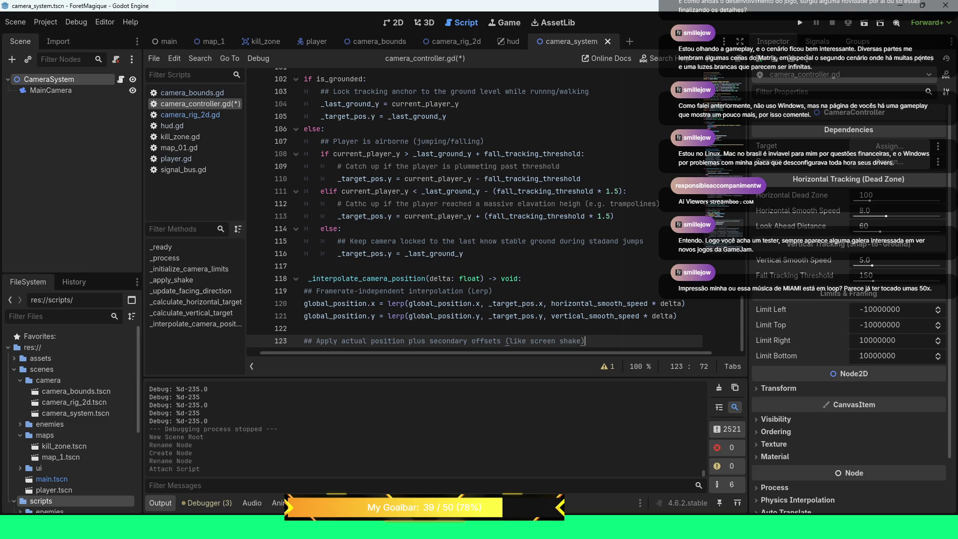
pyautogui.write('to the ')
pyautogui.write('rendering')
# - Add camera.global_position = global_position + _shake_offset under the screen-shake comment
pyautogui.press('Return')
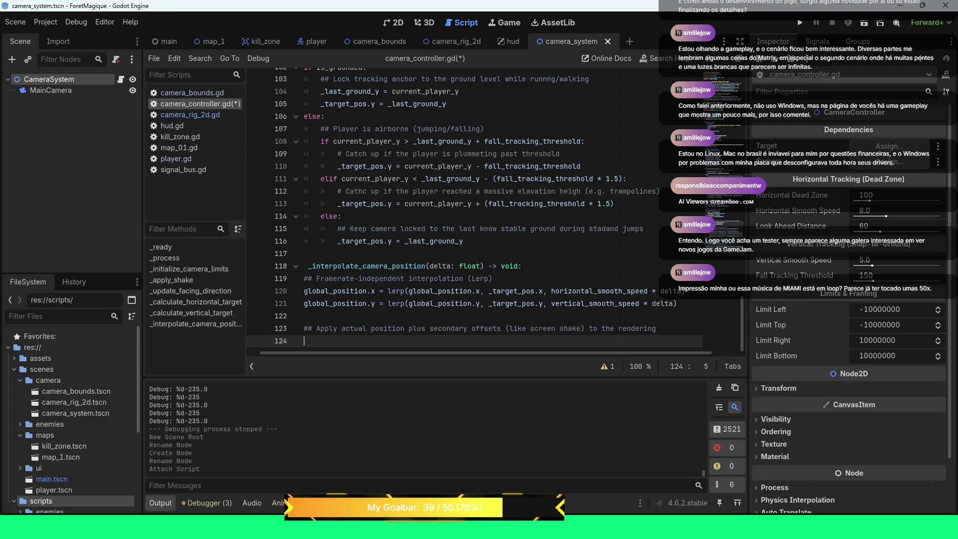
pyautogui.write('camera.gloa')
pyautogui.press('Return')
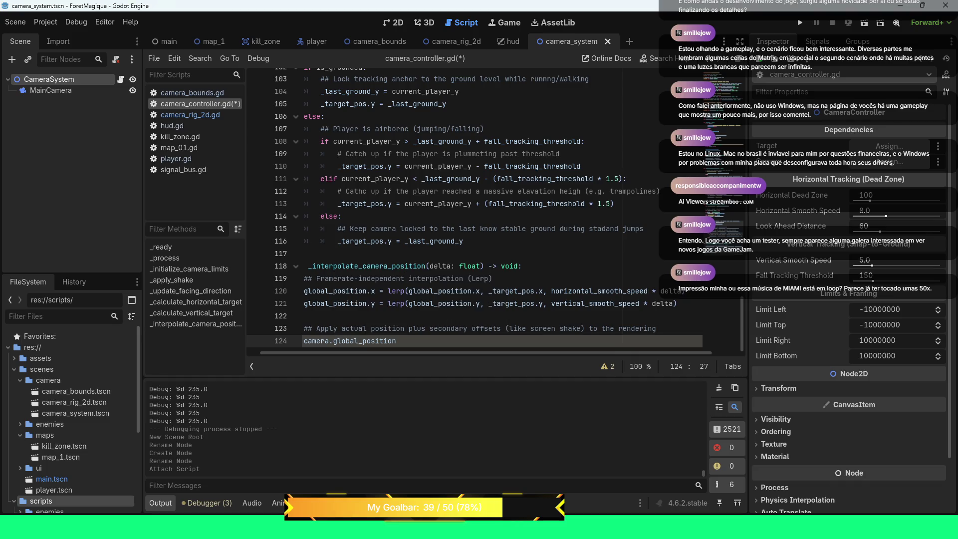
pyautogui.write('= gl')
pyautogui.write('on')
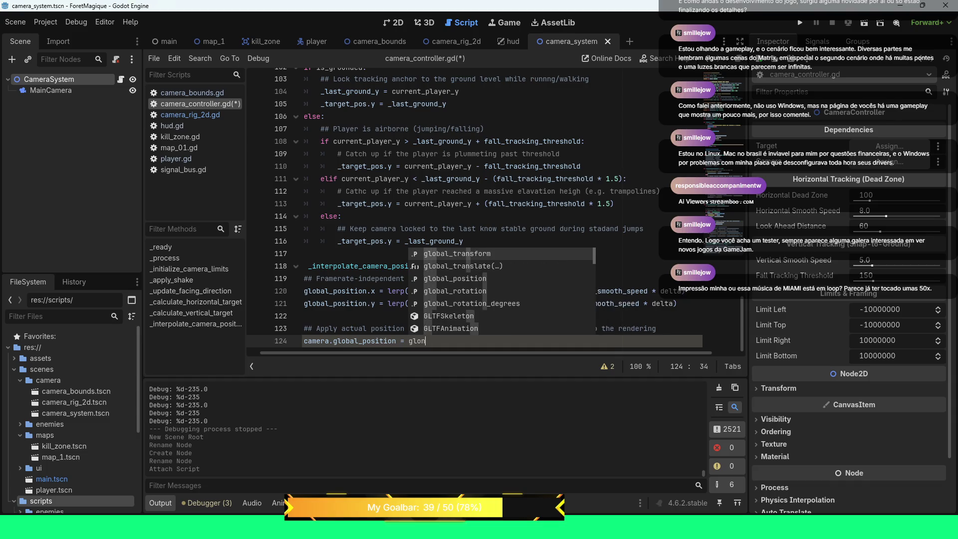
pyautogui.press('BackSpace')
pyautogui.write('ba')
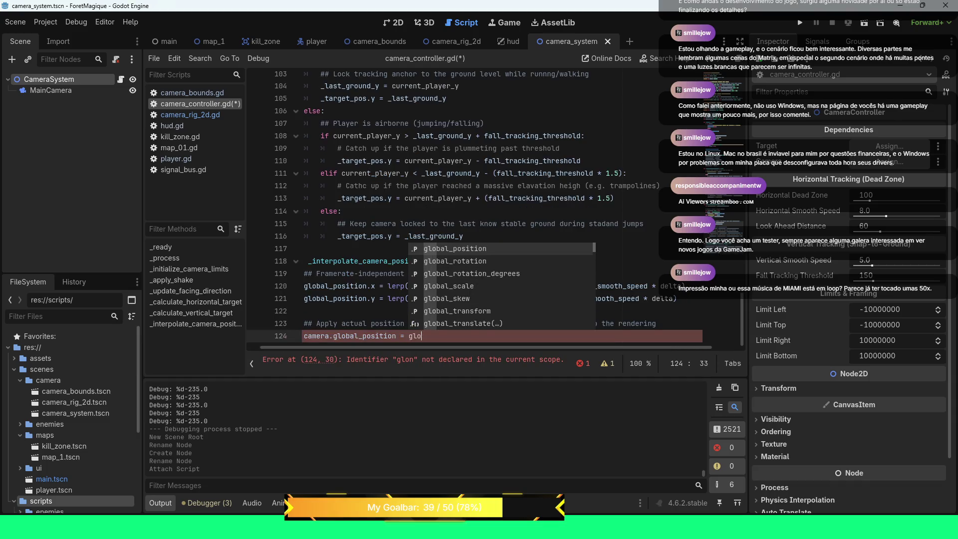
pyautogui.press('Return')
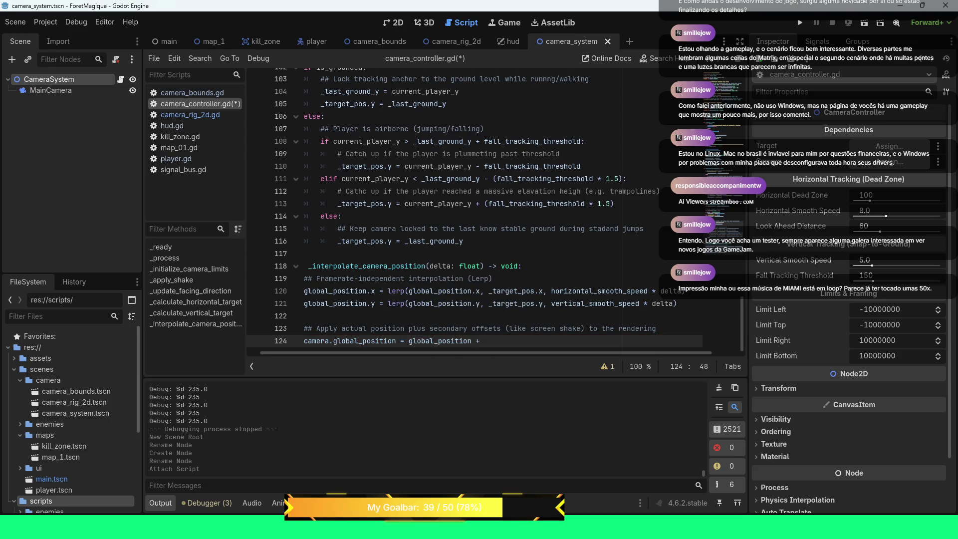
pyautogui.write('_sha')
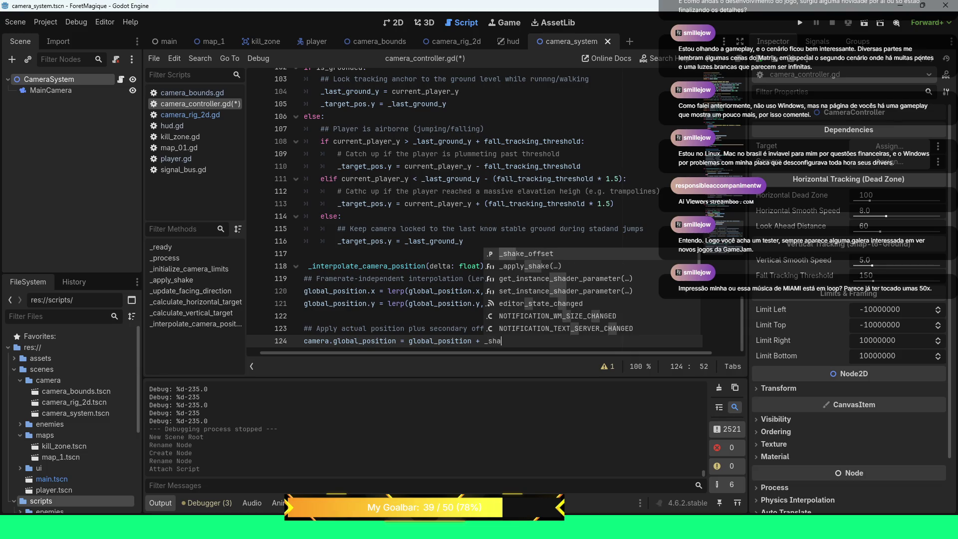
pyautogui.press('Return')
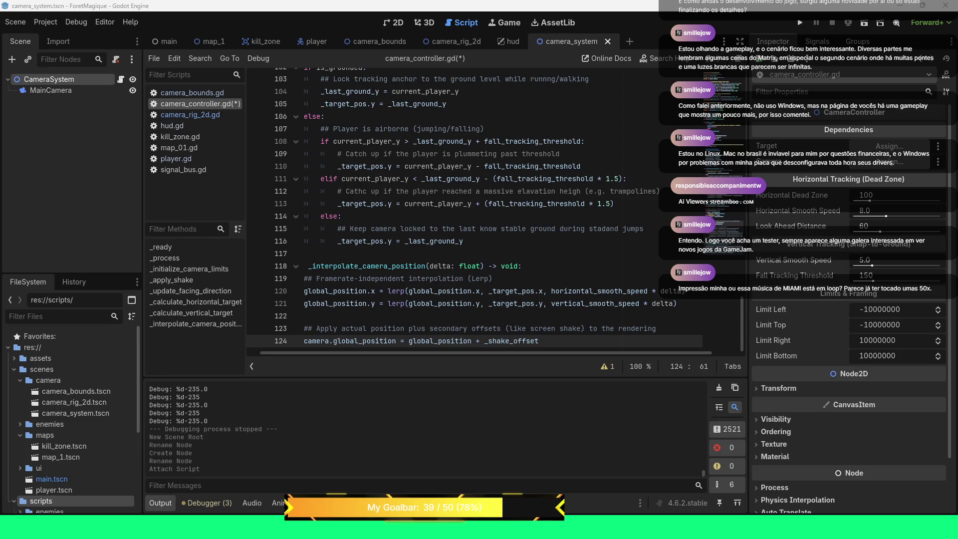
# - Place the caret on line 122 and in the comment, then review the function
pyautogui.click(304, 315)
pyautogui.click(320, 328)
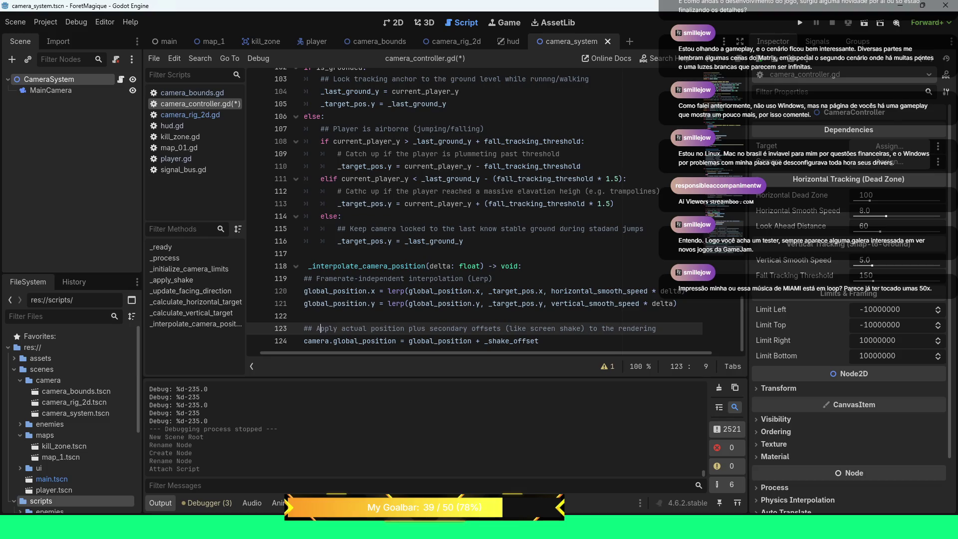
pyautogui.scroll(10, 494, 209)
pyautogui.scroll(4, 494, 210)
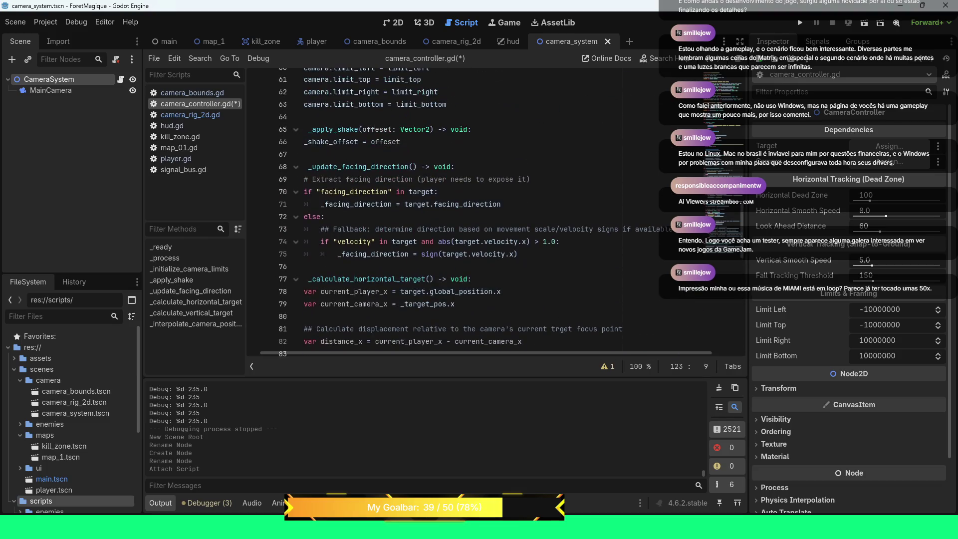
pyautogui.scroll(-2, 494, 210)
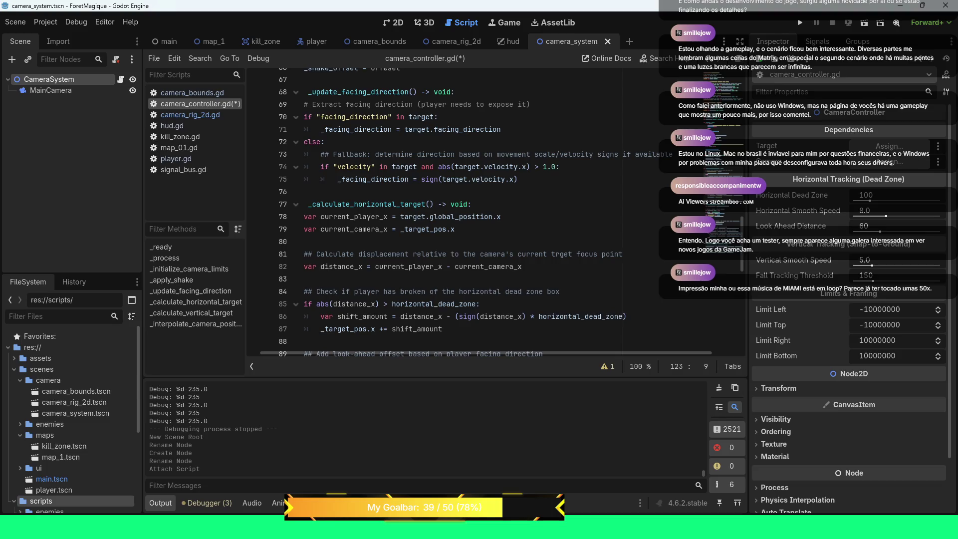
pyautogui.scroll(-4, 449, 257)
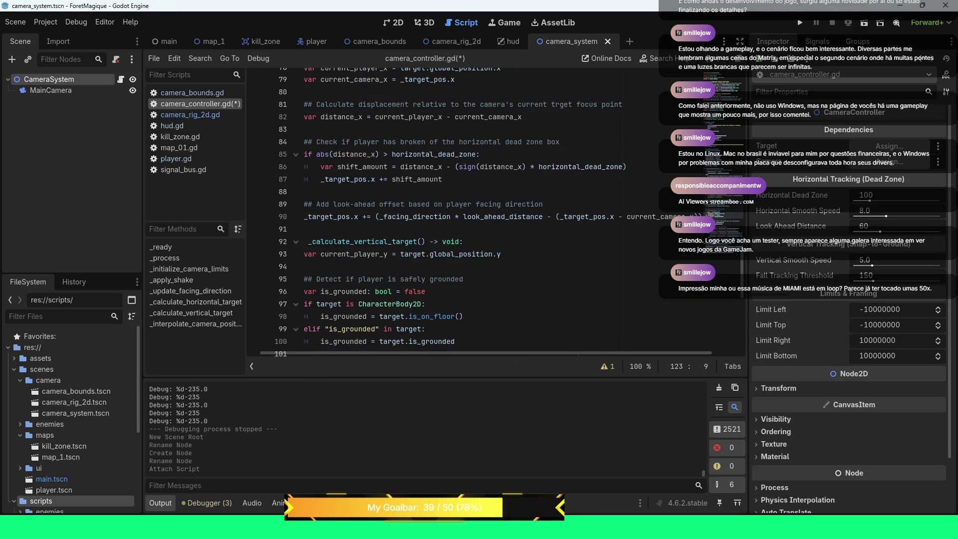
pyautogui.scroll(-4, 449, 257)
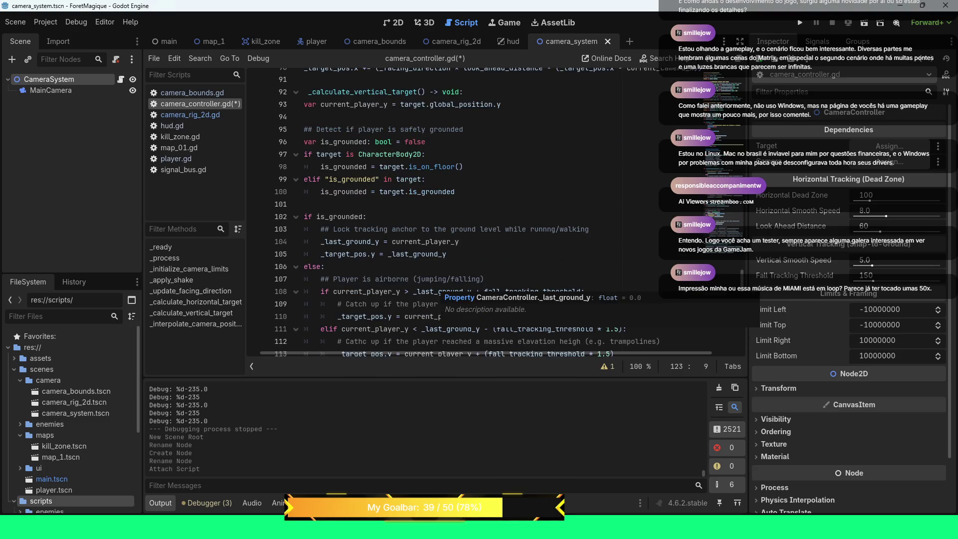
pyautogui.scroll(-3, 439, 292)
pyautogui.scroll(11, 439, 291)
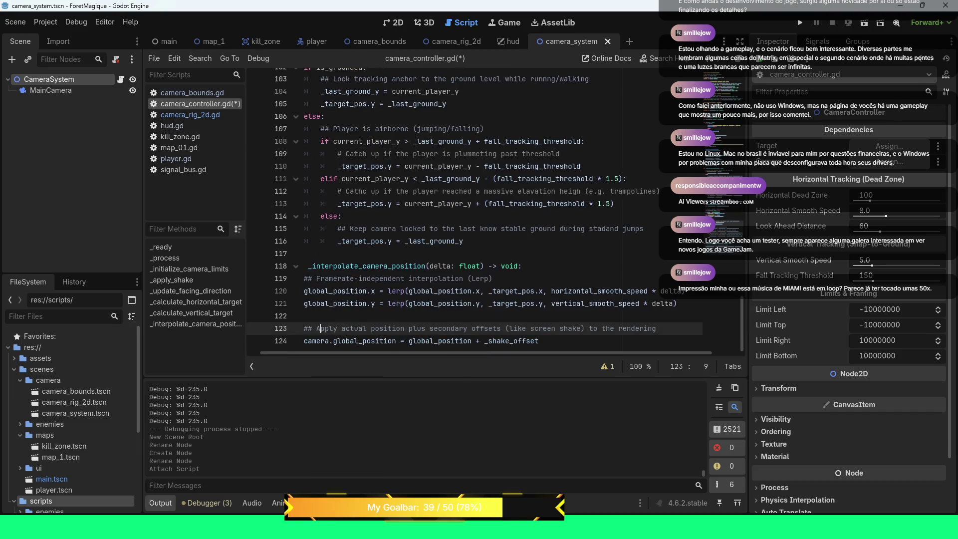
pyautogui.scroll(4, 439, 210)
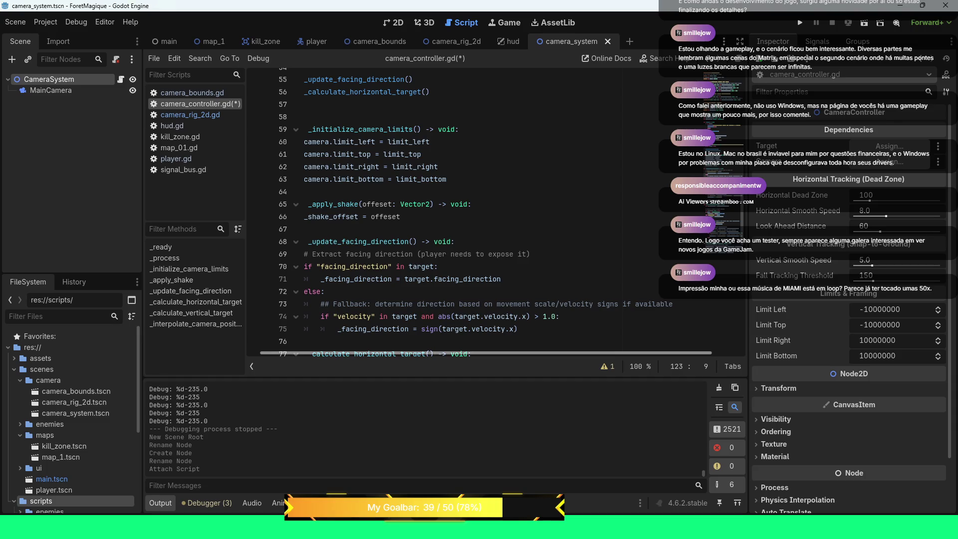
pyautogui.hscroll(-2, 479, 353)
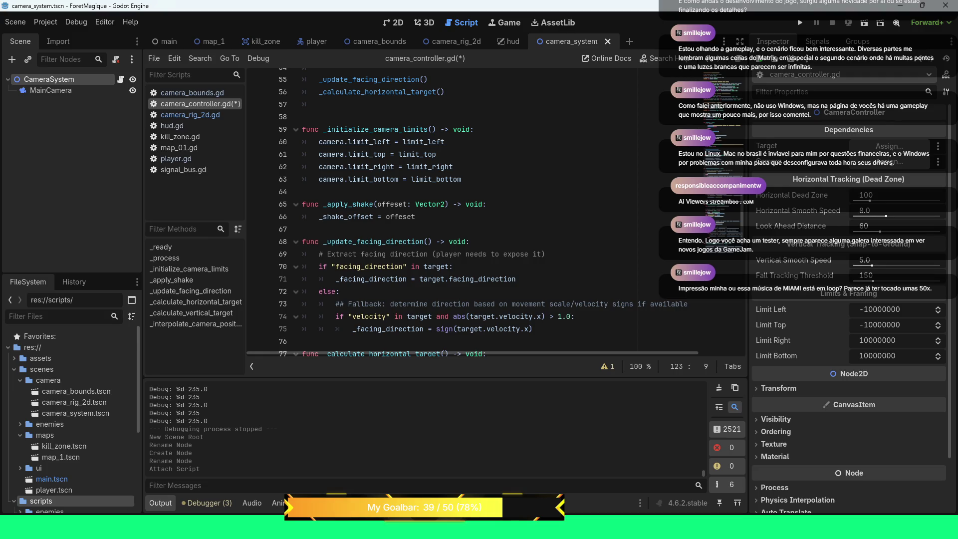
pyautogui.scroll(-4, 439, 210)
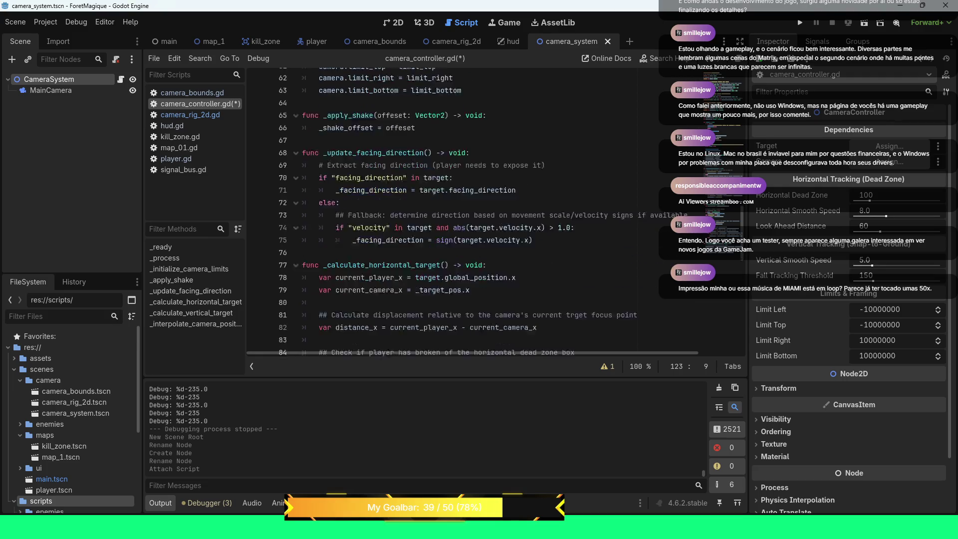
pyautogui.scroll(-5, 494, 210)
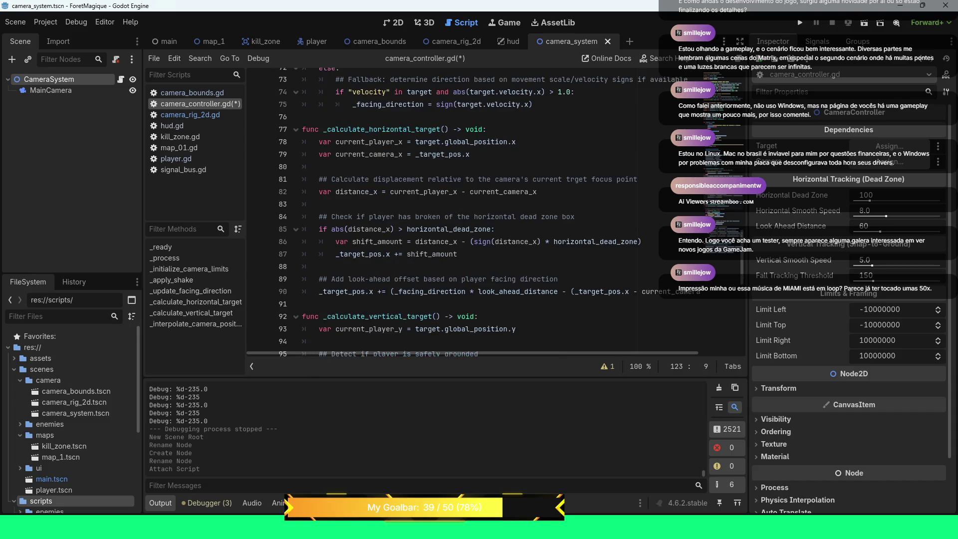
pyautogui.scroll(-6, 494, 210)
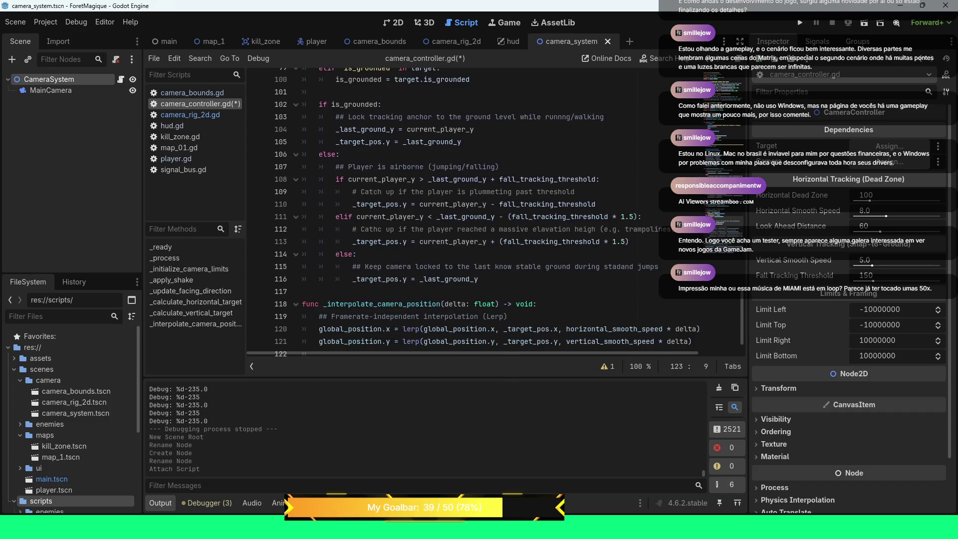
pyautogui.scroll(-1, 494, 209)
pyautogui.scroll(20, 495, 210)
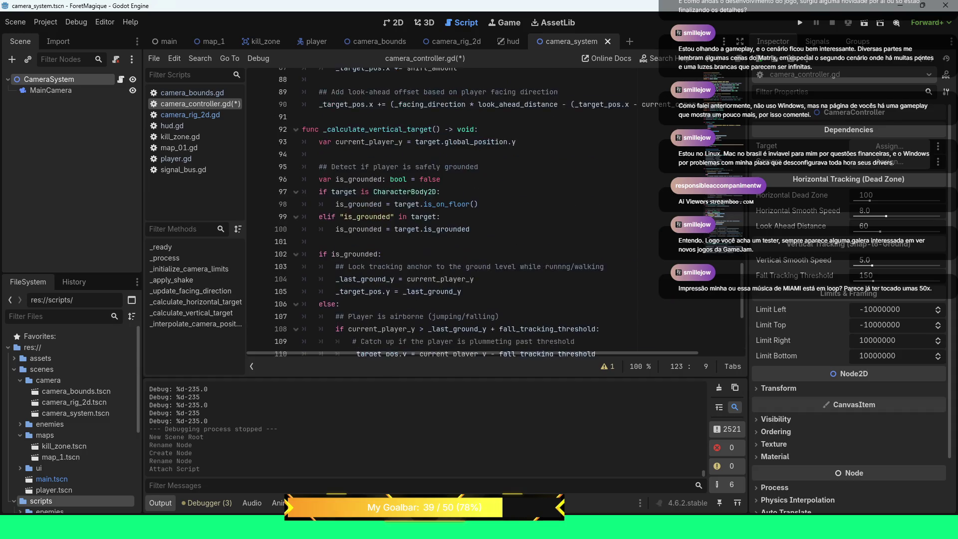
pyautogui.scroll(10, 496, 209)
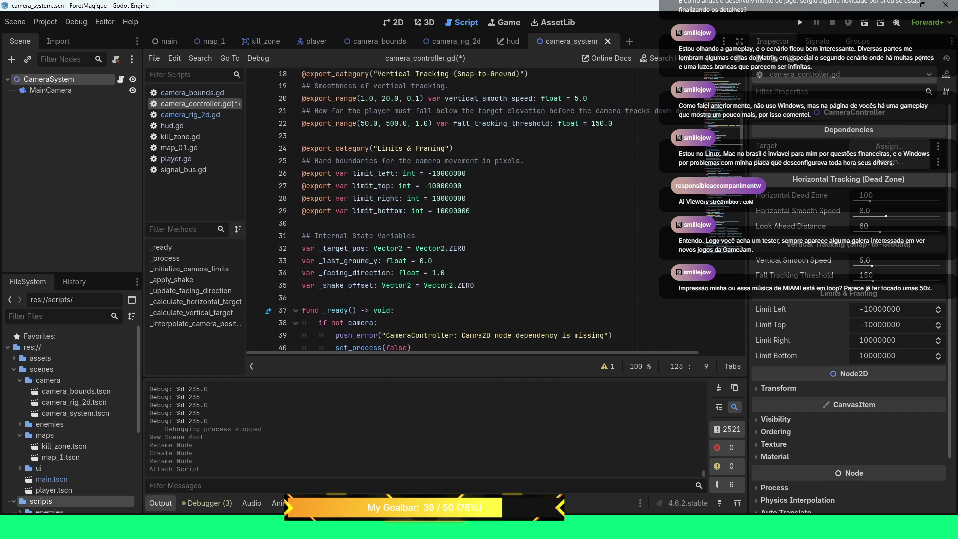
pyautogui.scroll(-4, 495, 209)
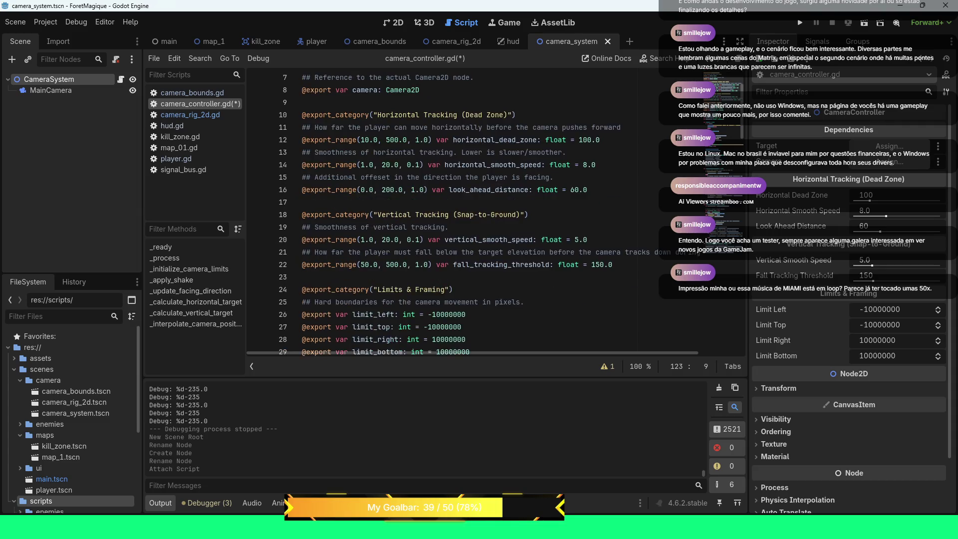
pyautogui.scroll(-3, 495, 209)
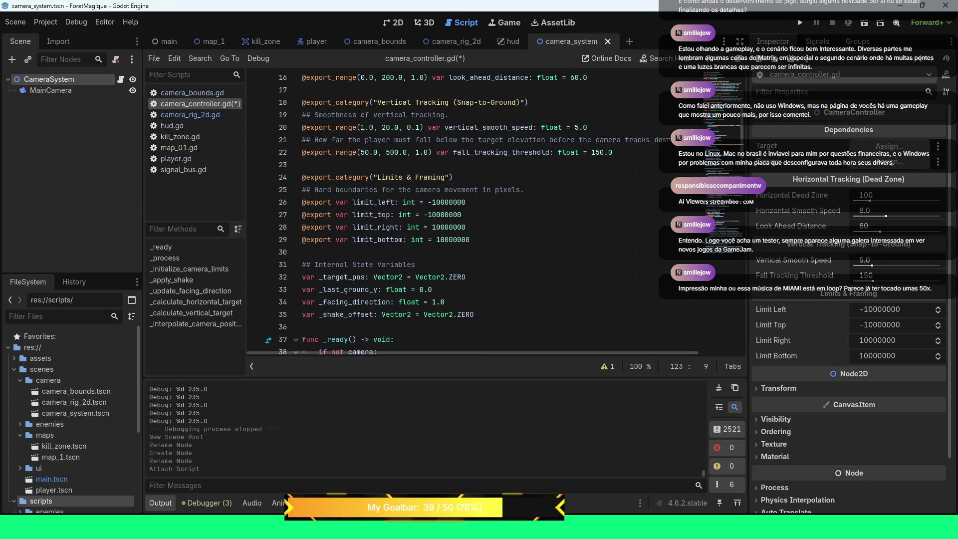
pyautogui.scroll(-1, 496, 210)
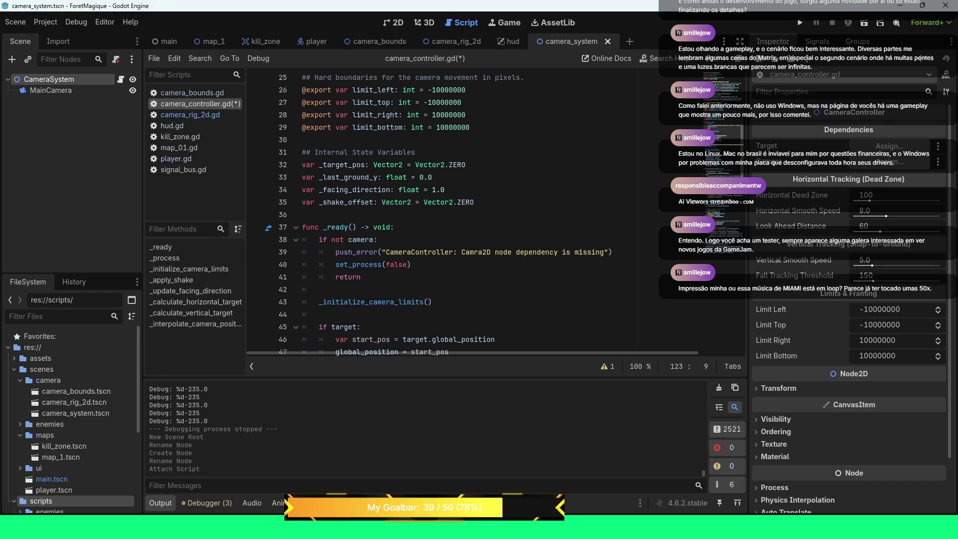
pyautogui.scroll(-1, 494, 212)
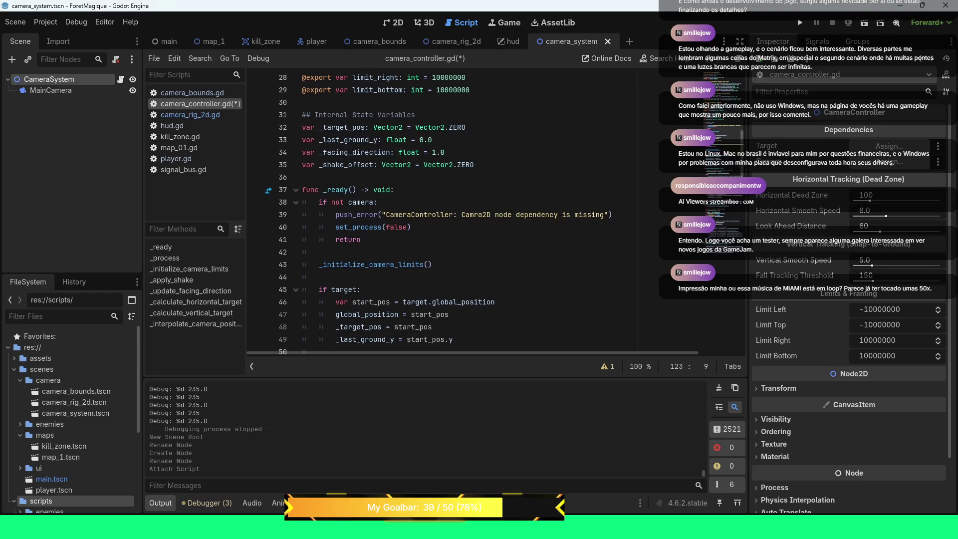
pyautogui.scroll(-4, 494, 213)
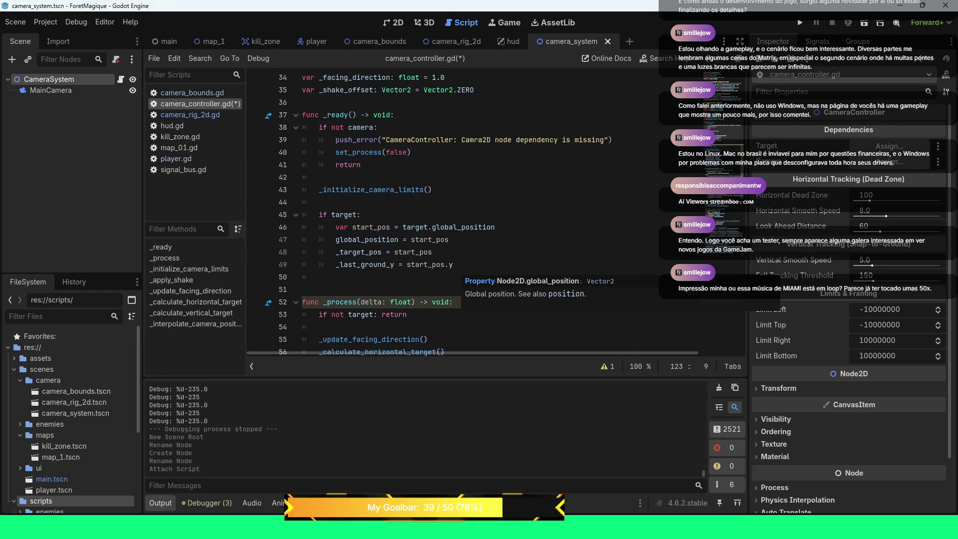
pyautogui.click(445, 277)
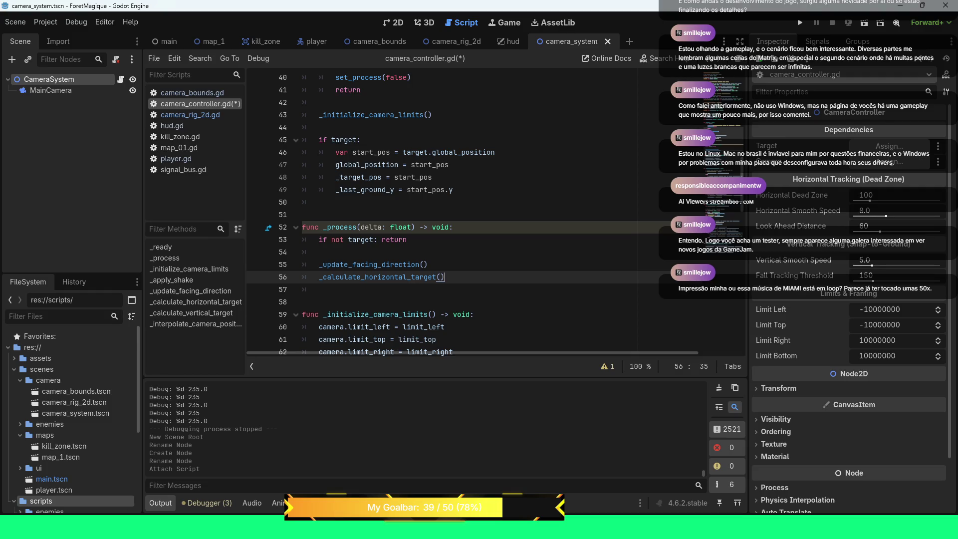
# - Call _calculate_vertical_target() and _interpolate_camera_position(delta) in _process, then save camera_controller.gd
pyautogui.press('Return')
pyautogui.write('_cal')
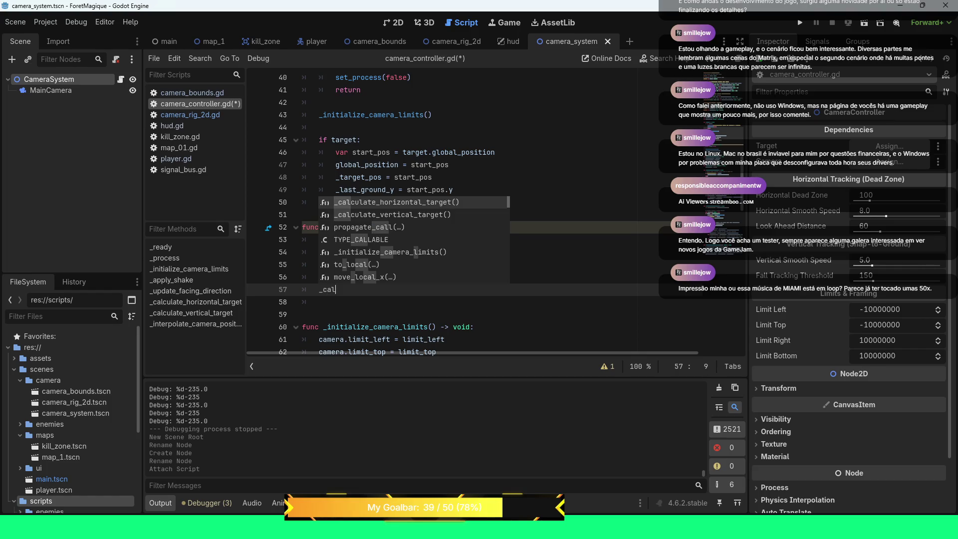
pyautogui.press('Down')
pyautogui.press('Return')
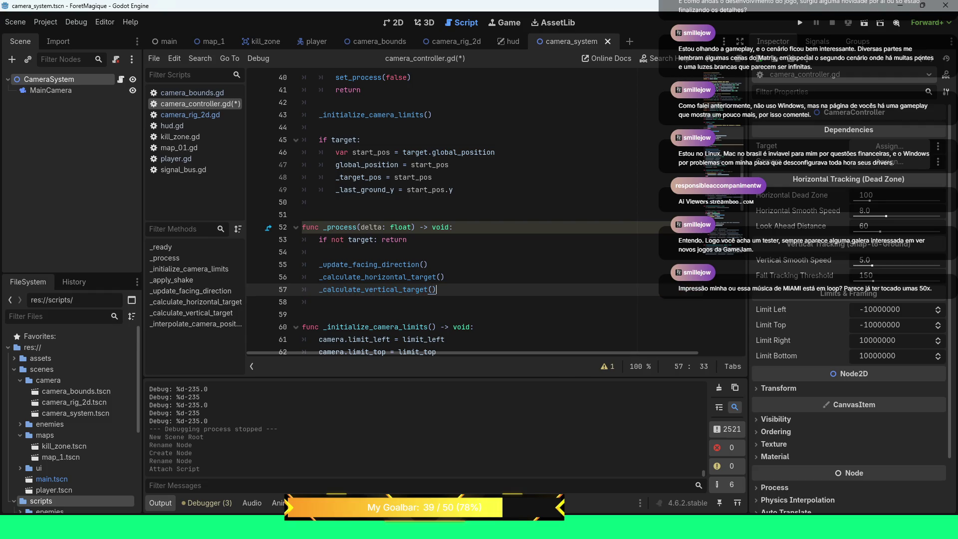
pyautogui.press('Return')
pyautogui.write('_int')
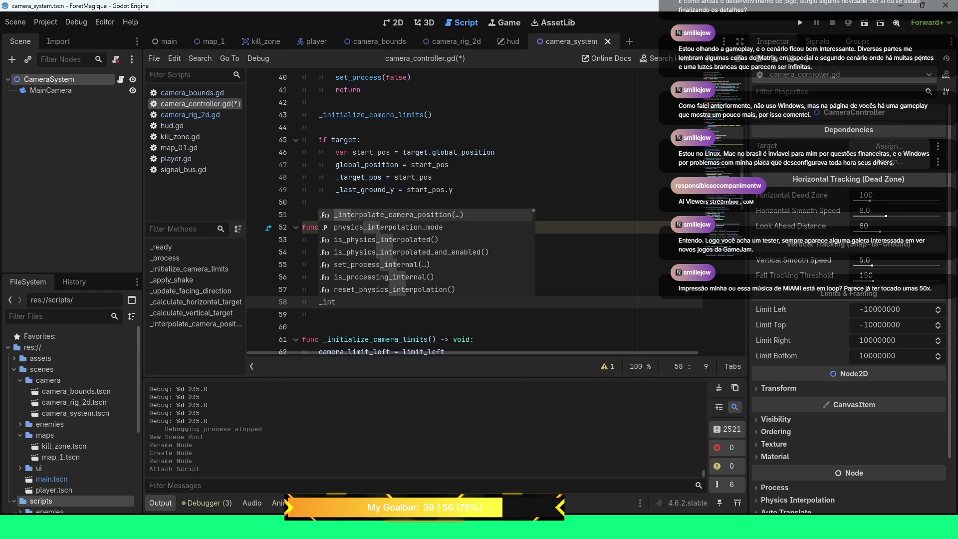
pyautogui.press('Return')
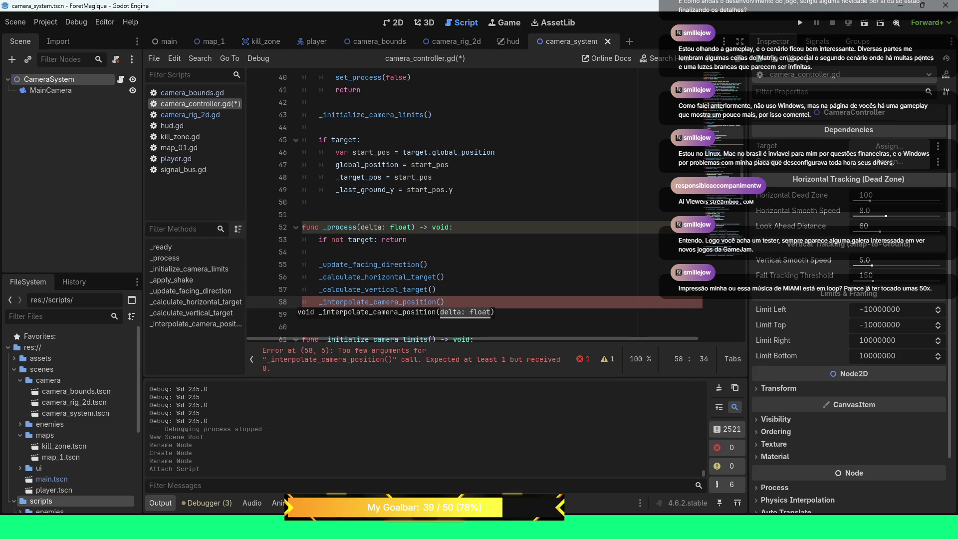
pyautogui.write('de')
pyautogui.press('Return')
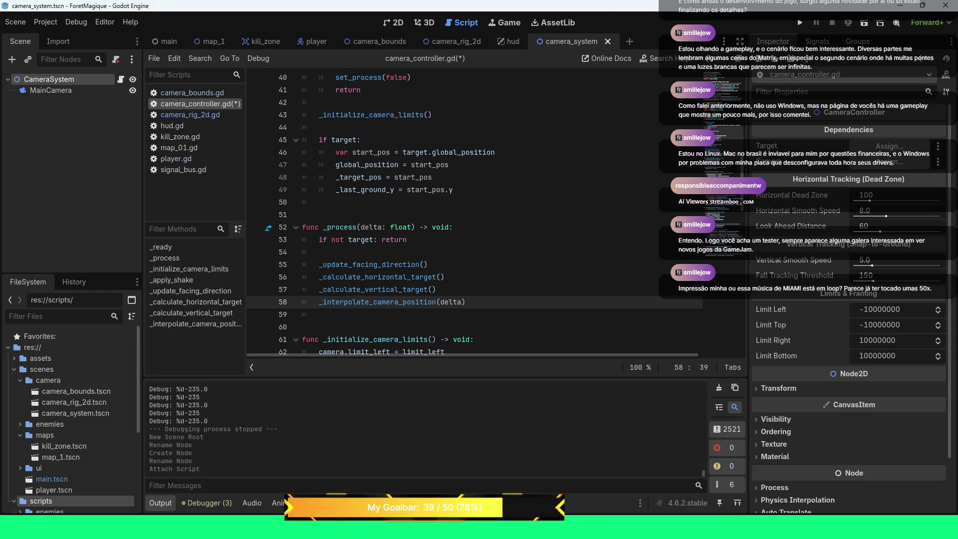
pyautogui.click(453, 227)
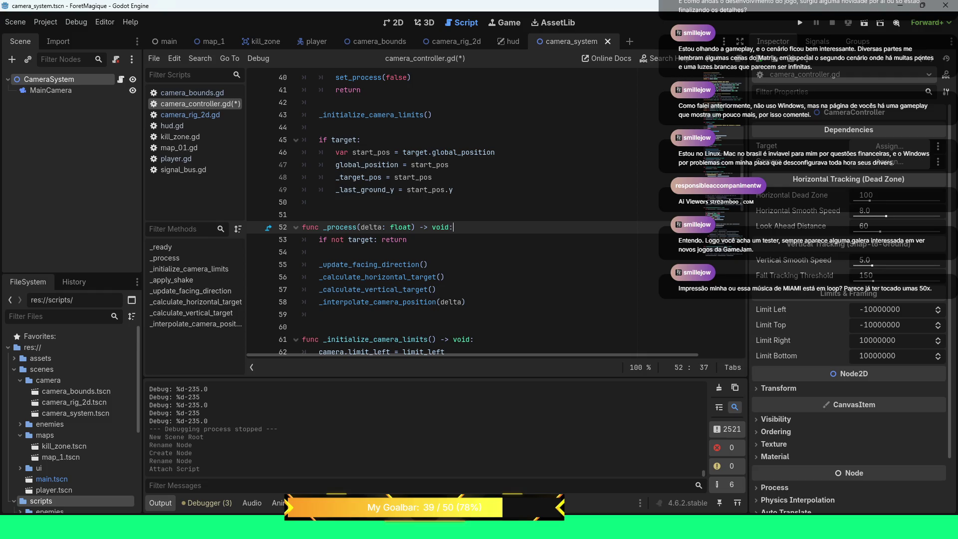
pyautogui.hotkey('ctrl', 's')
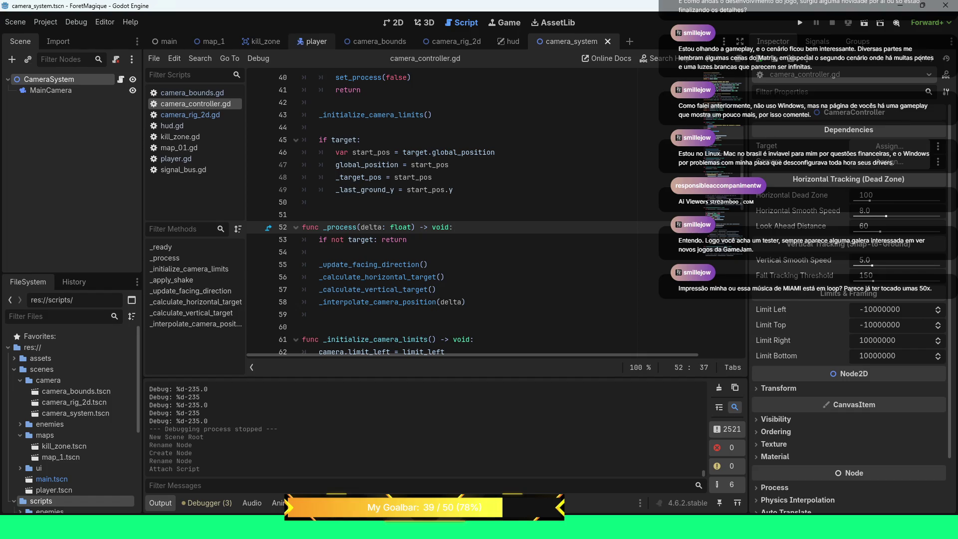
# - Switch to the player scene and scroll player.gd up to its top
pyautogui.click(312, 42)
pyautogui.scroll(10, 499, 225)
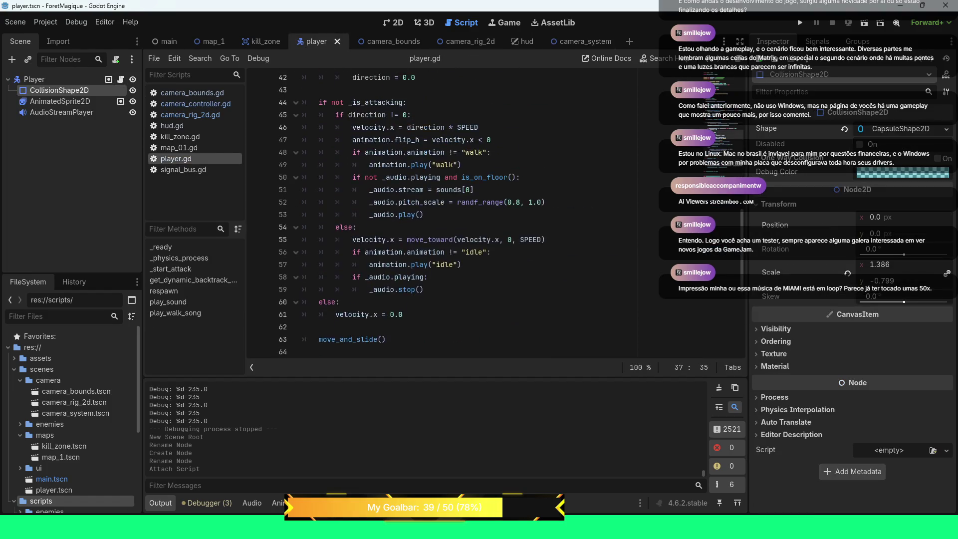
pyautogui.click(550, 251)
pyautogui.scroll(9, 550, 252)
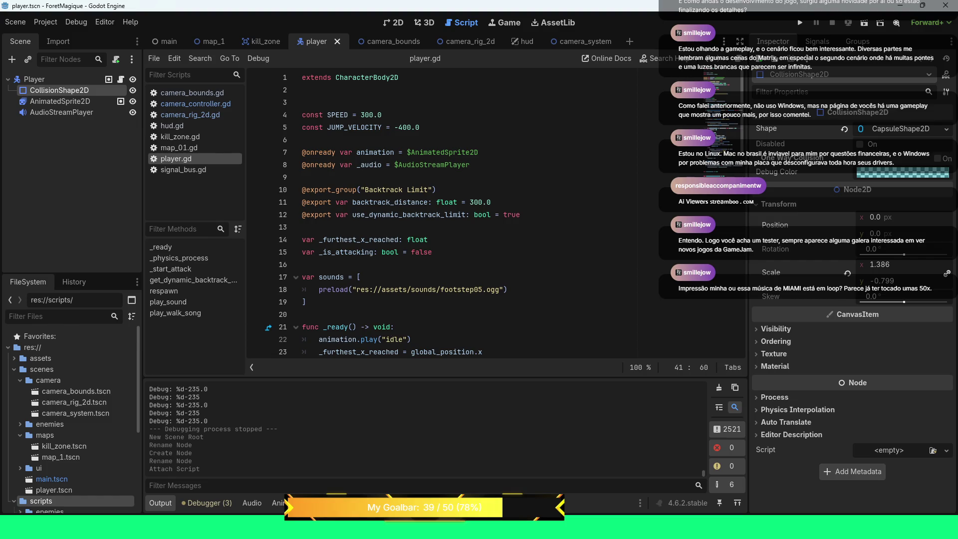
pyautogui.click(302, 90)
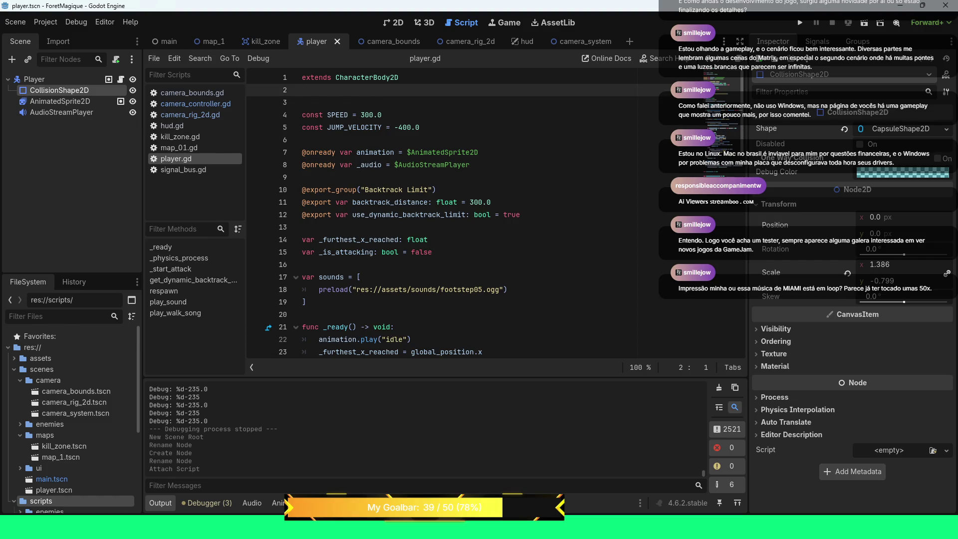
pyautogui.moveTo(467, 153)
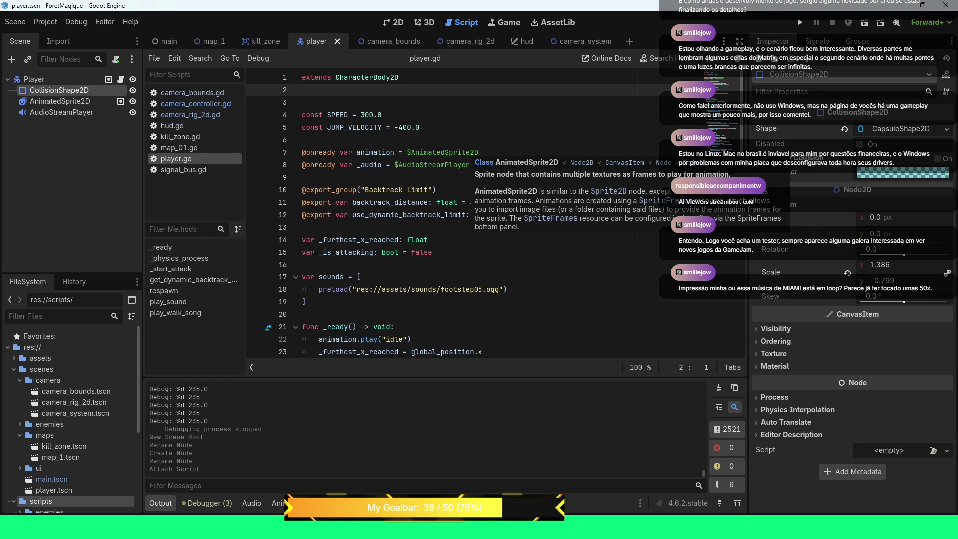
pyautogui.press('Down')
pyautogui.press('Down')
pyautogui.press('Right')
pyautogui.press('Right')
pyautogui.press('Right')
pyautogui.press('Right')
pyautogui.press('Right')
pyautogui.press('Right')
pyautogui.hotkey('ctrl', 'BackSpace')
pyautogui.hotkey('ctrl', 'BackSpace')
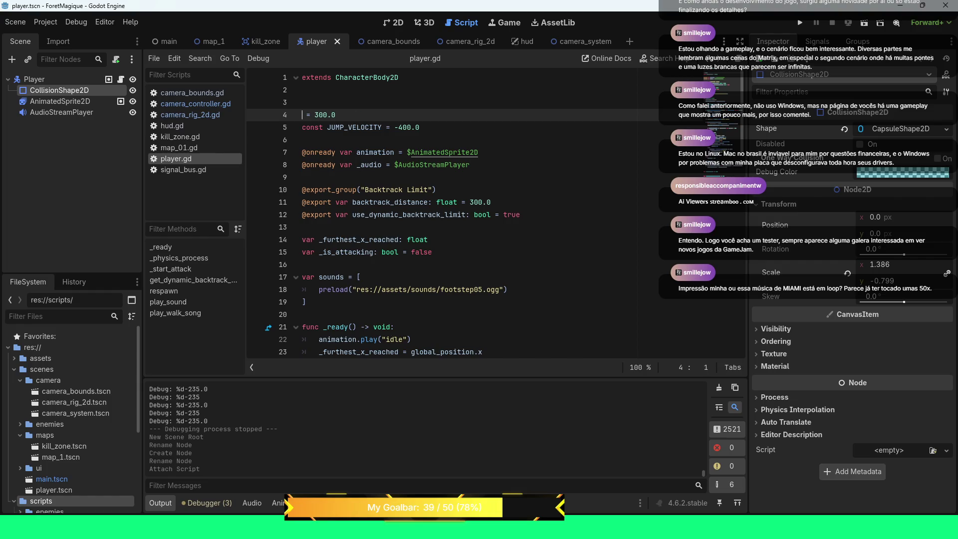
pyautogui.write('@export  ')
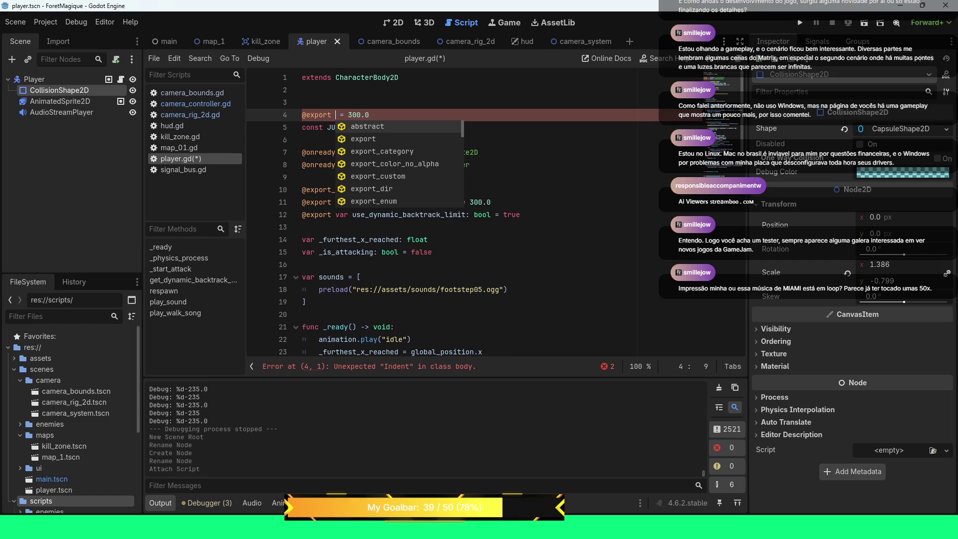
pyautogui.write('var speed')
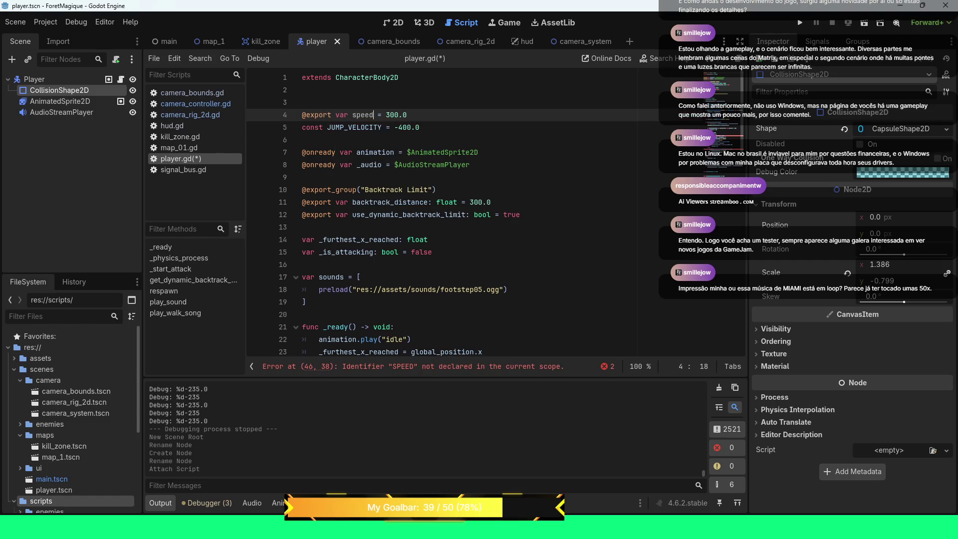
pyautogui.write(': float')
pyautogui.click(398, 127)
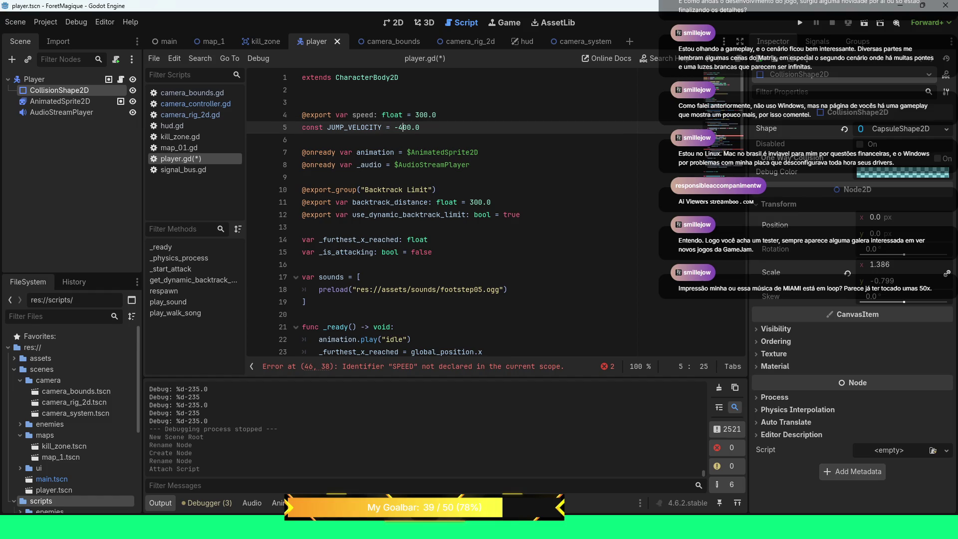
pyautogui.press('BackSpace')
pyautogui.write('6')
pyautogui.hotkey('ctrl', 'BackSpace')
pyautogui.hotkey('ctrl', 'BackSpace')
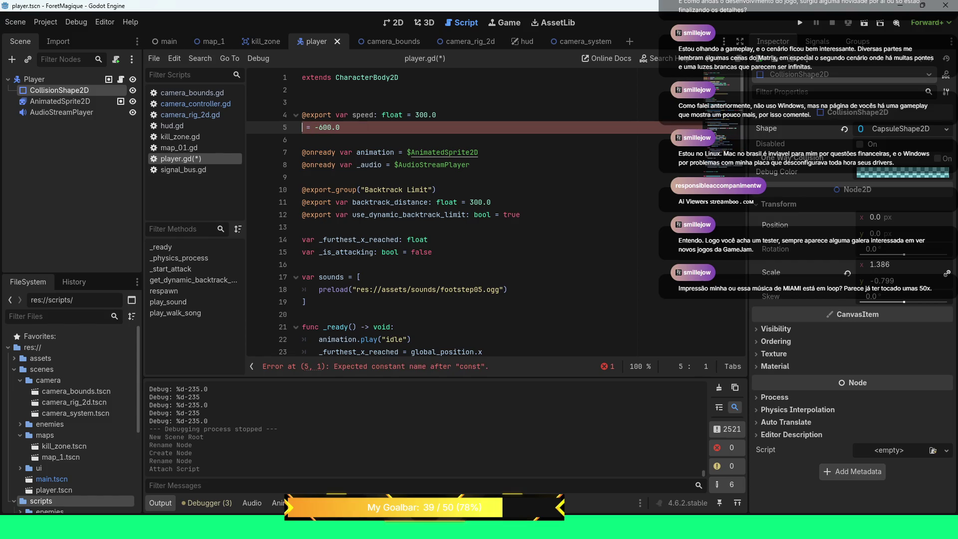
pyautogui.write('@export va')
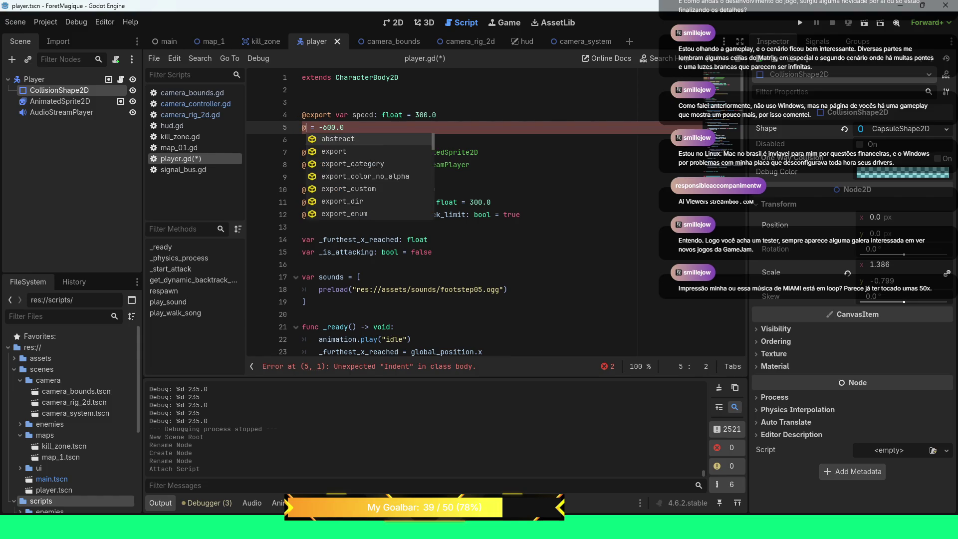
pyautogui.write('r')
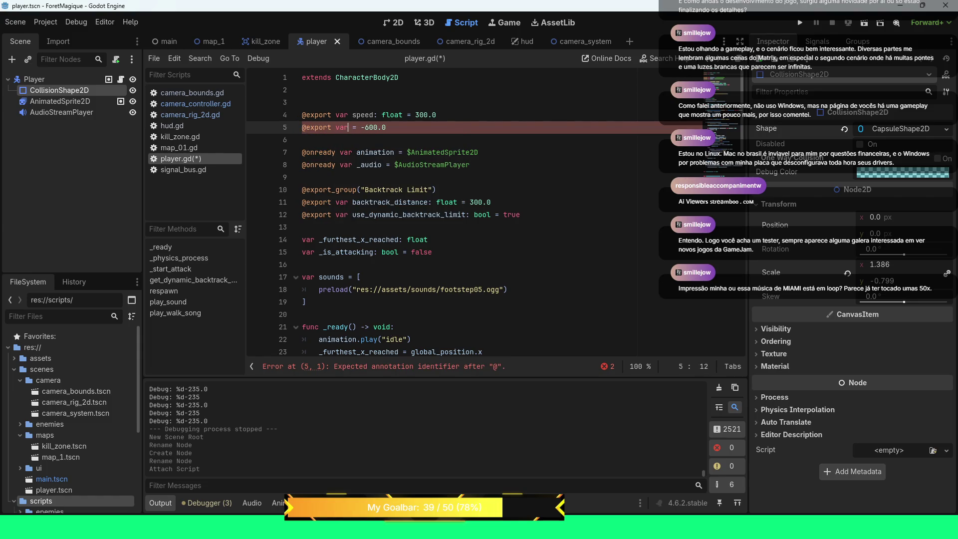
pyautogui.write(' jump')
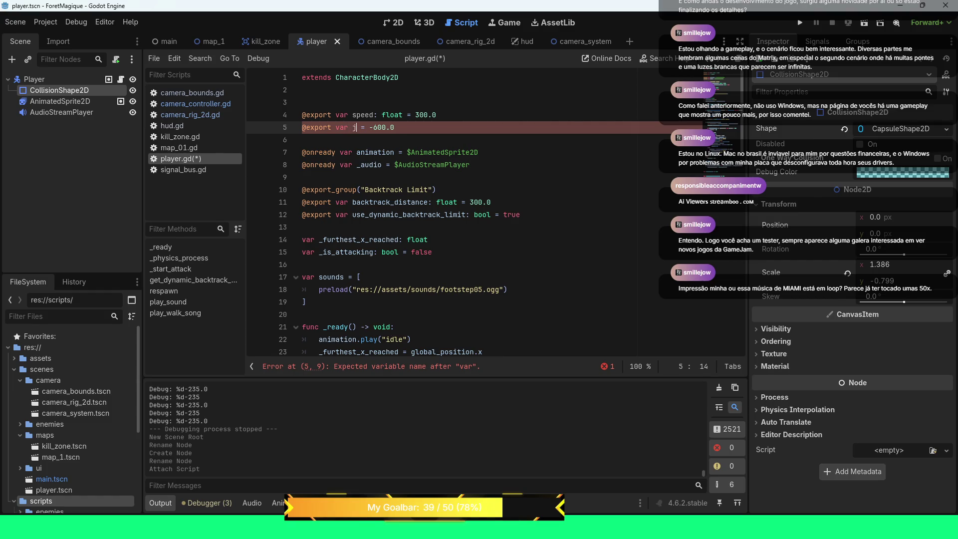
pyautogui.write('_velocity')
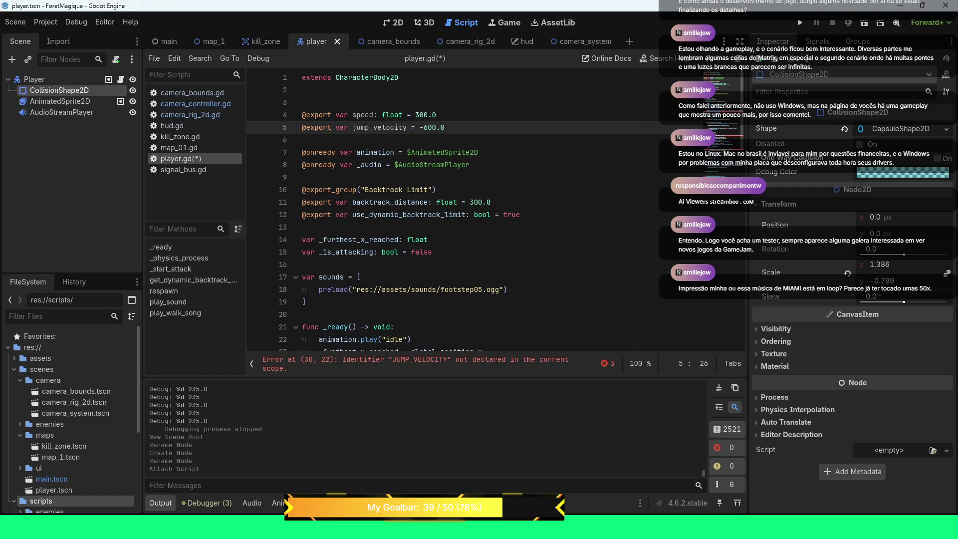
pyautogui.press('Return')
pyautogui.press('Return')
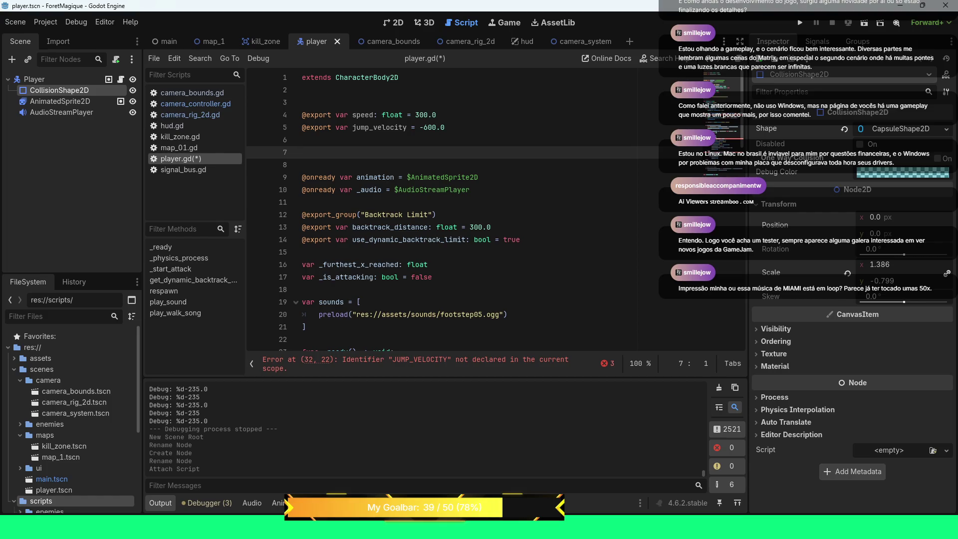
# - Add '## EXPOSED STATE FOR CAMERA LOGIC' and var facing_direction: float = 1.0, fixing the typo
pyautogui.write('## EXPOSED STATE FOR CAMERA ')
pyautogui.write('LOGIC')
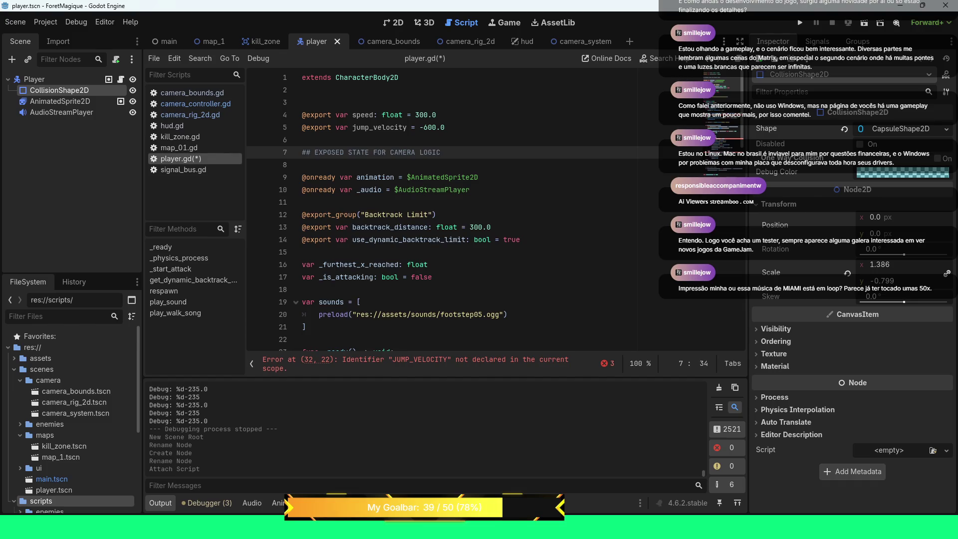
pyautogui.press('Return')
pyautogui.write('var facing')
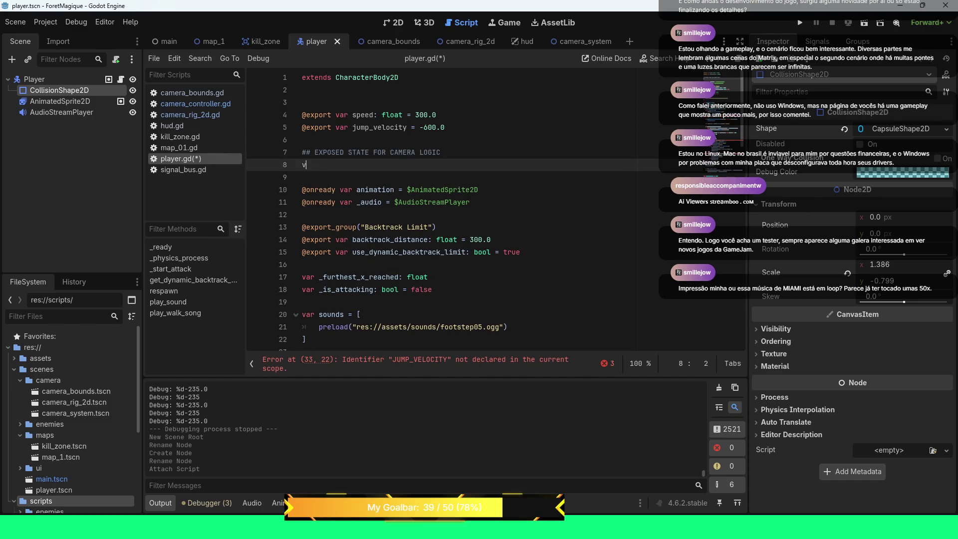
pyautogui.write('_direction')
pyautogui.write(': flaot = 1.0')
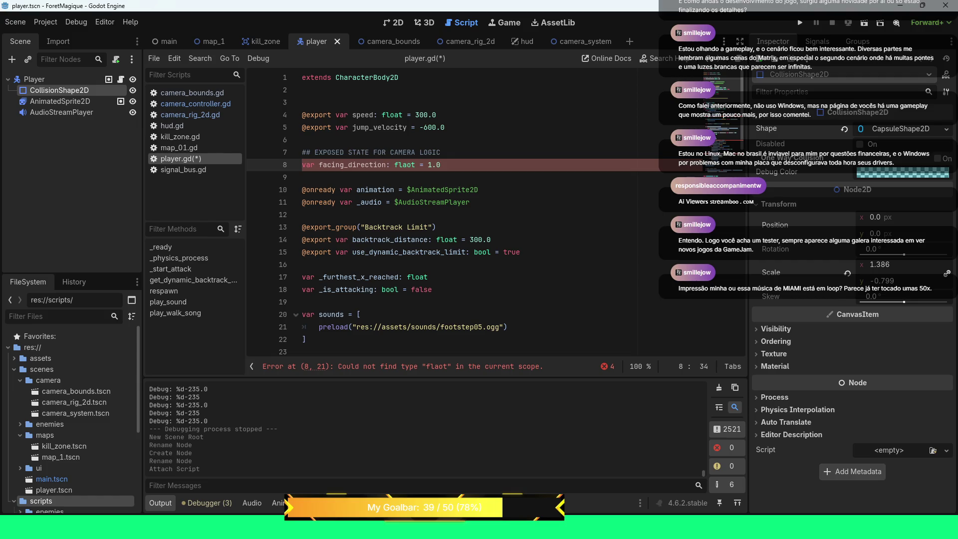
pyautogui.click(397, 164)
pyautogui.press('Delete')
pyautogui.press('Delete')
pyautogui.press('BackSpace')
pyautogui.write('oat')
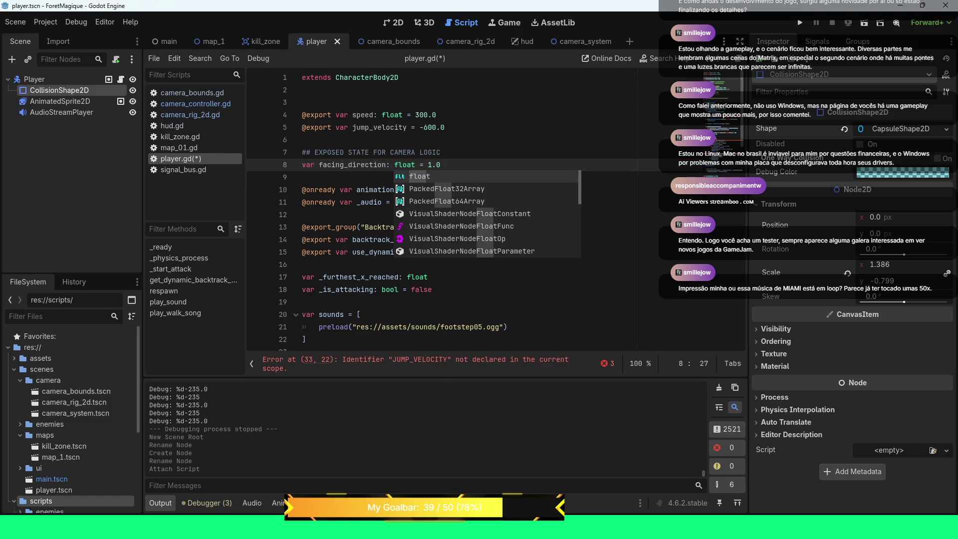
pyautogui.click(437, 165)
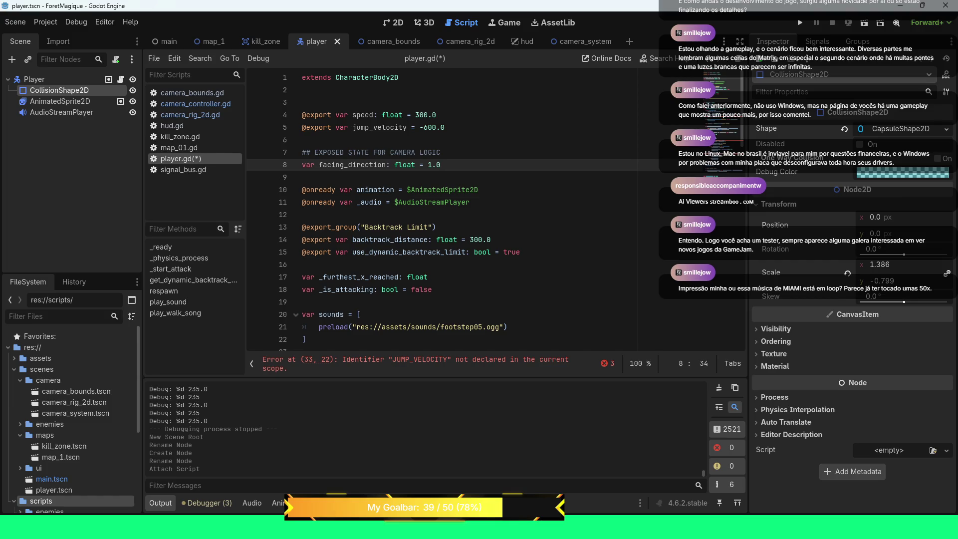
# - On line 33, start replacing JUMP_VELOCITY with jump_velocity
pyautogui.click(445, 252)
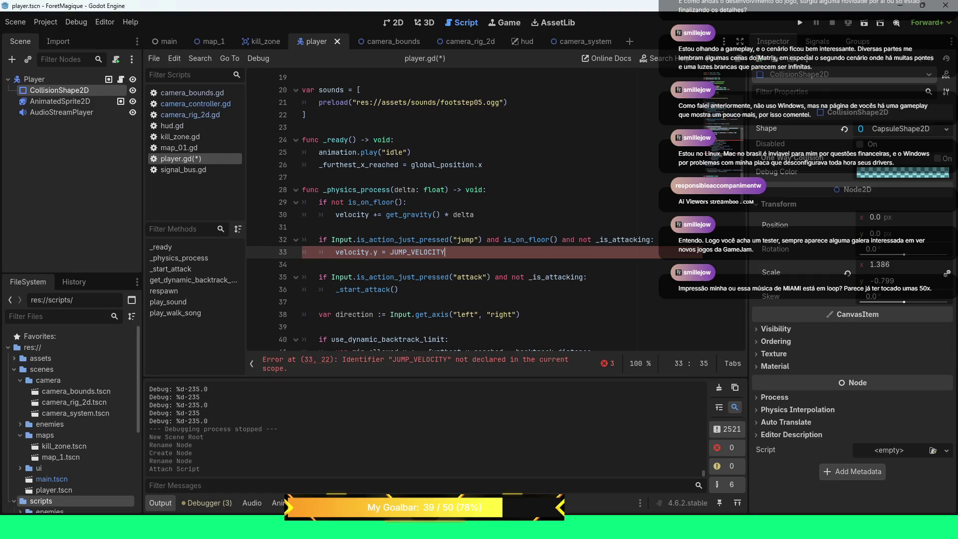
pyautogui.hotkey('ctrl', 'BackSpace')
pyautogui.write('jum')
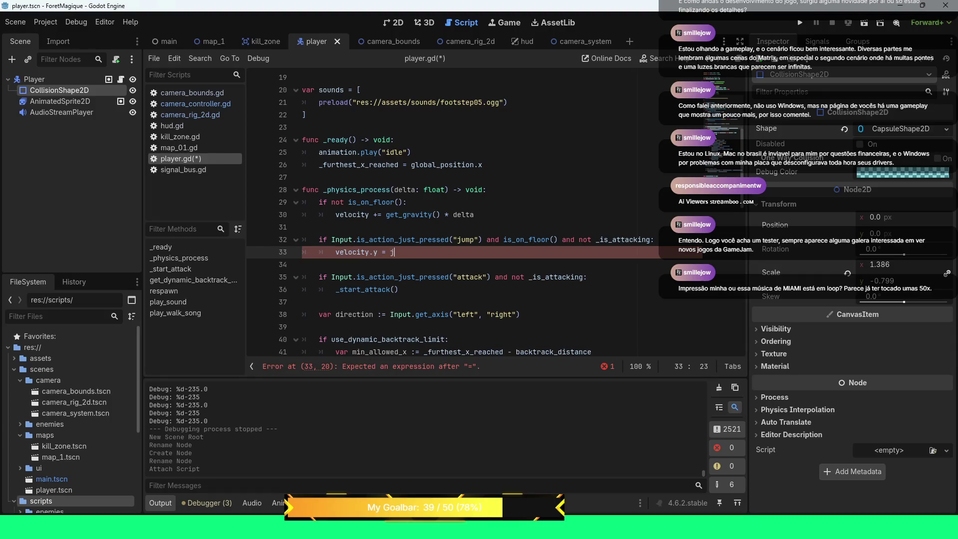
pyautogui.press('Return')
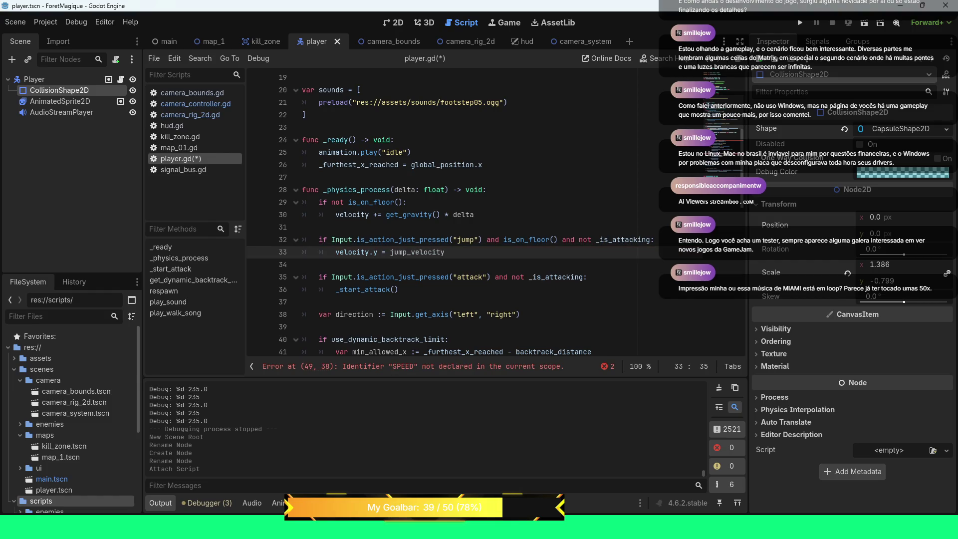
pyautogui.scroll(-2, 496, 215)
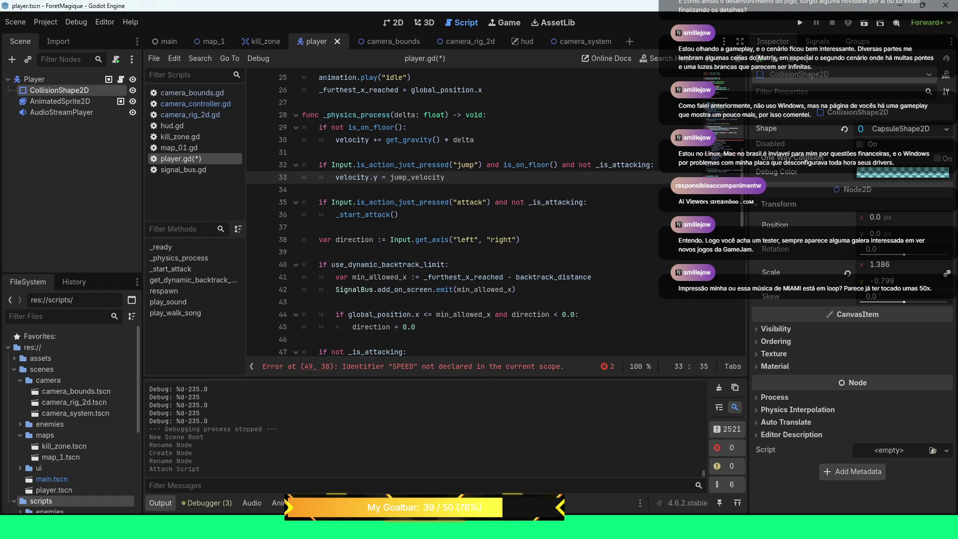
pyautogui.scroll(6, 496, 215)
pyautogui.scroll(-7, 496, 214)
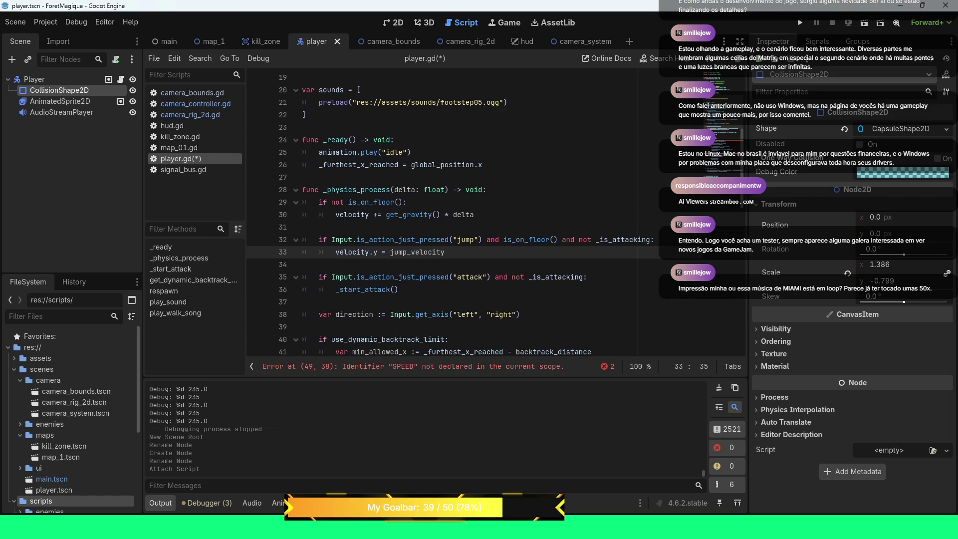
pyautogui.scroll(-3, 495, 215)
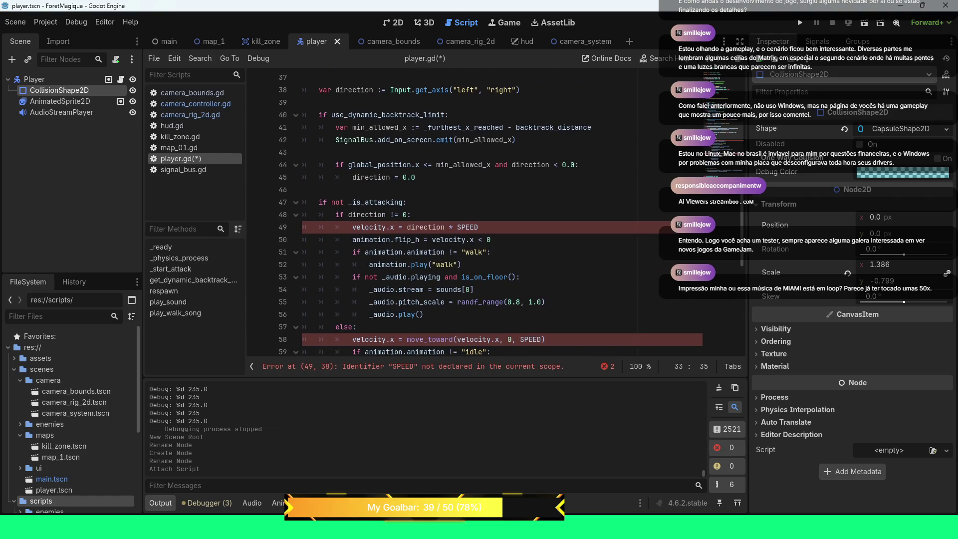
pyautogui.click(478, 227)
pyautogui.press('BackSpace')
pyautogui.press('BackSpace')
pyautogui.press('BackSpace')
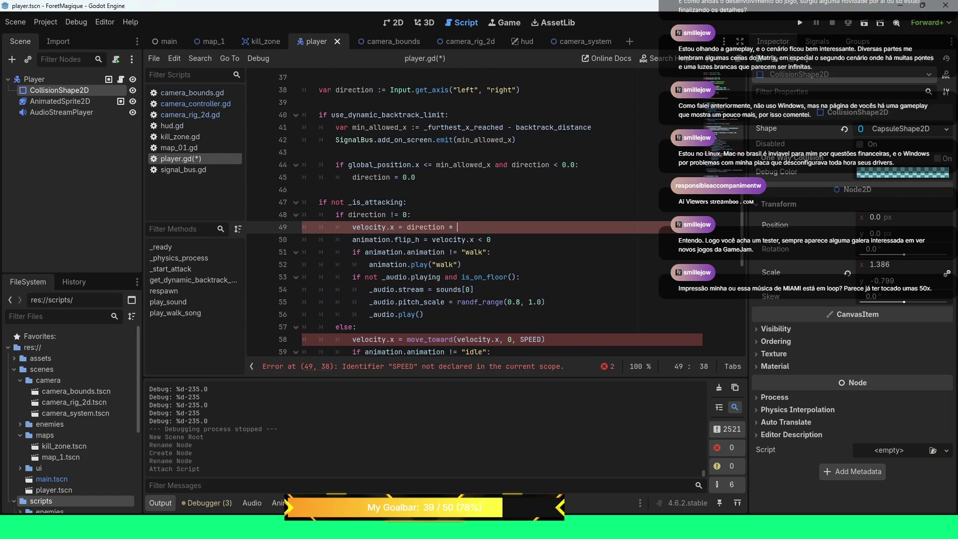
pyautogui.write('speed')
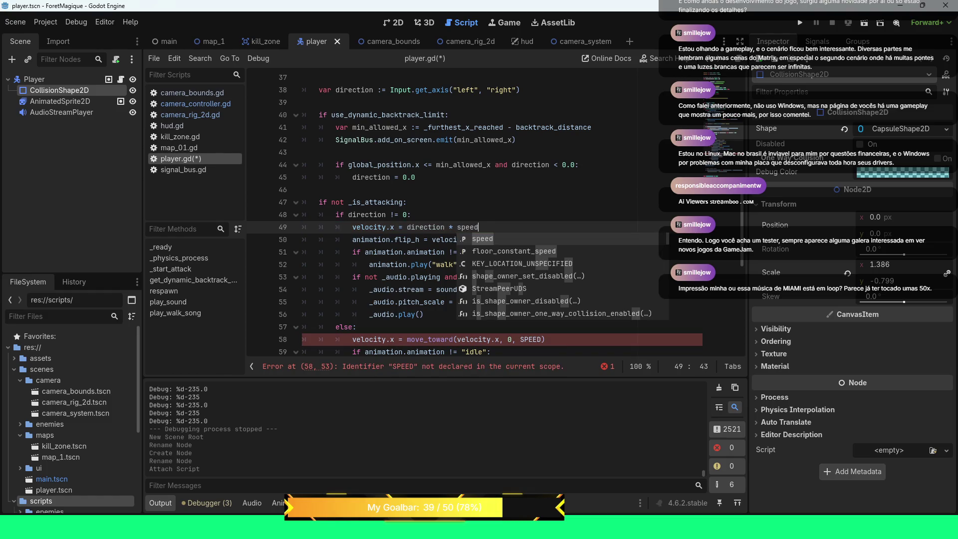
pyautogui.press('Escape')
pyautogui.scroll(-2, 495, 215)
pyautogui.click(545, 264)
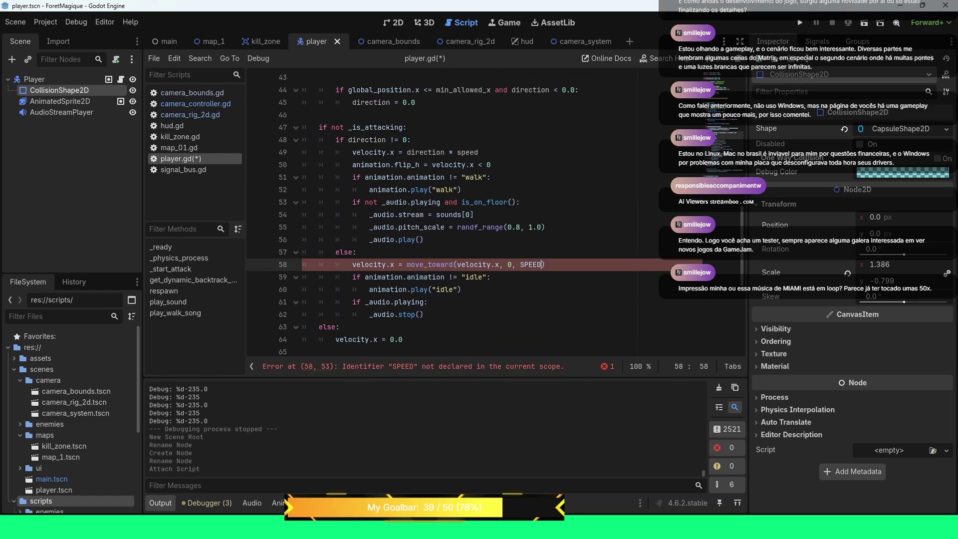
pyautogui.press('BackSpace')
pyautogui.press('BackSpace')
pyautogui.press('BackSpace')
pyautogui.write('speed')
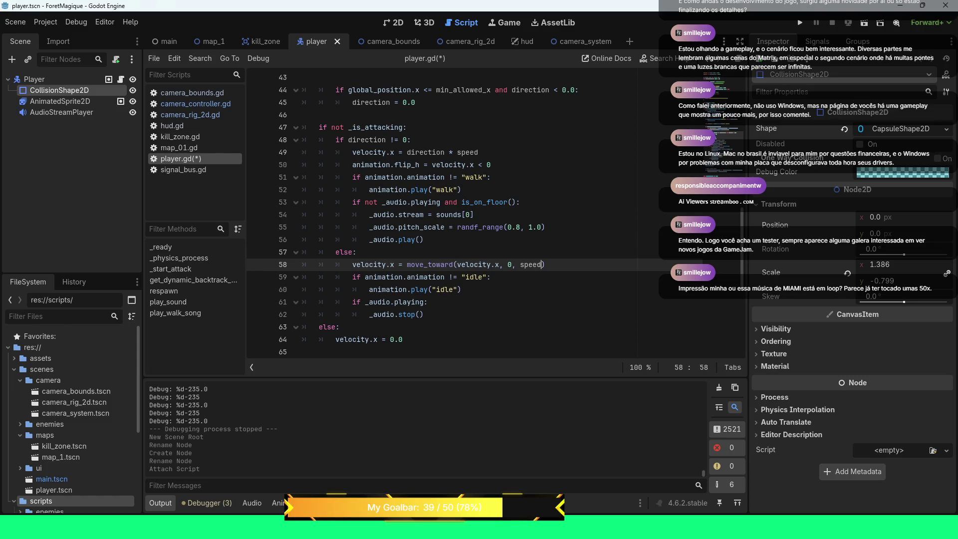
pyautogui.scroll(5, 495, 214)
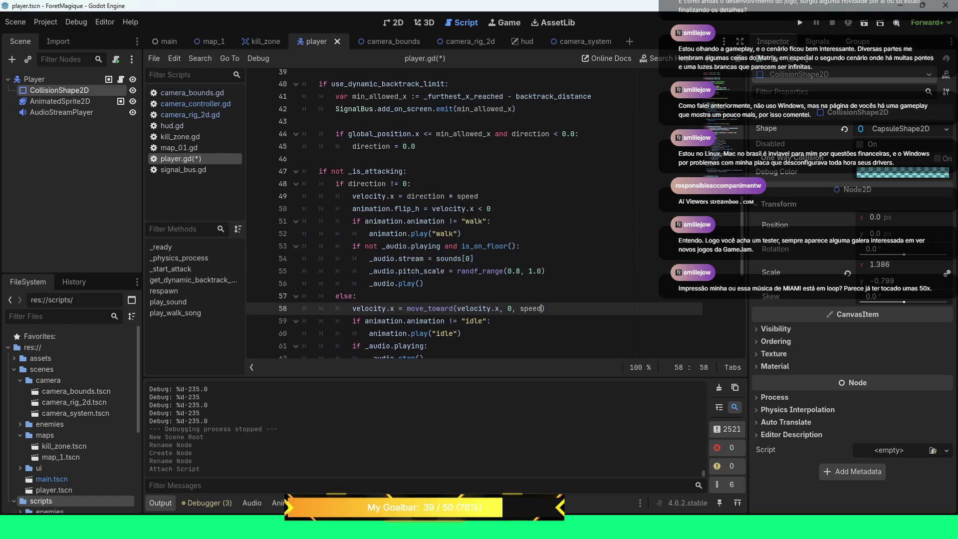
# - Fold the use_dynamic_backtrack_limit and if not _is_attacking blocks near line 40
pyautogui.scroll(1, 499, 214)
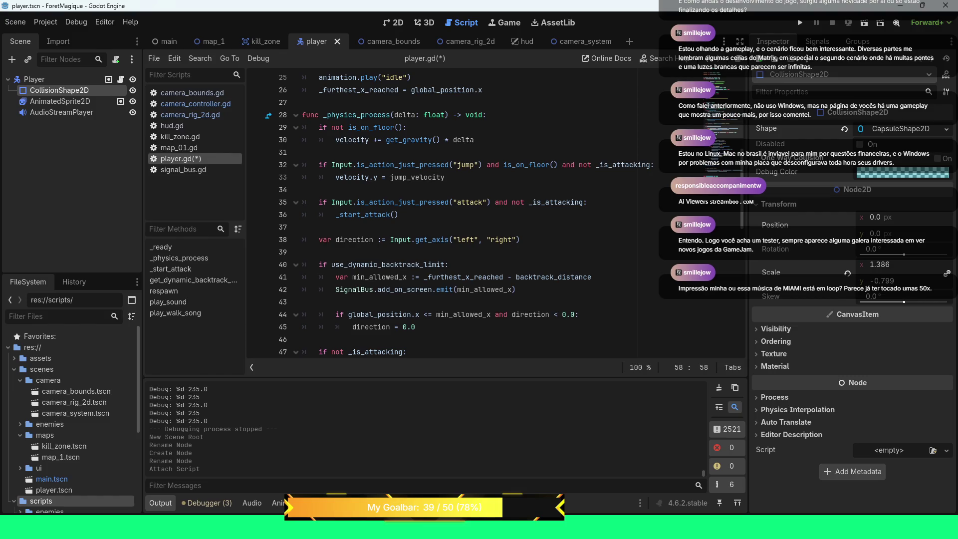
pyautogui.scroll(-1, 503, 213)
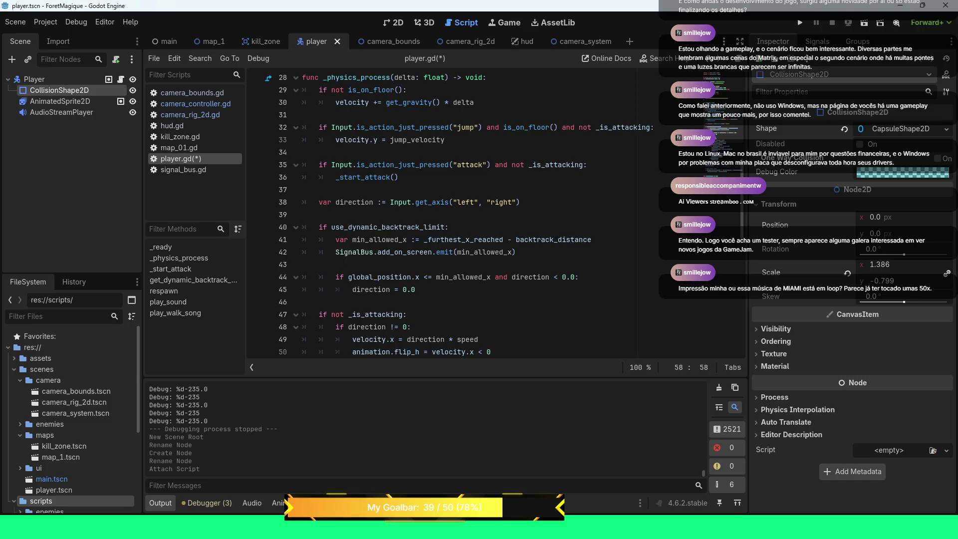
pyautogui.scroll(-2, 449, 215)
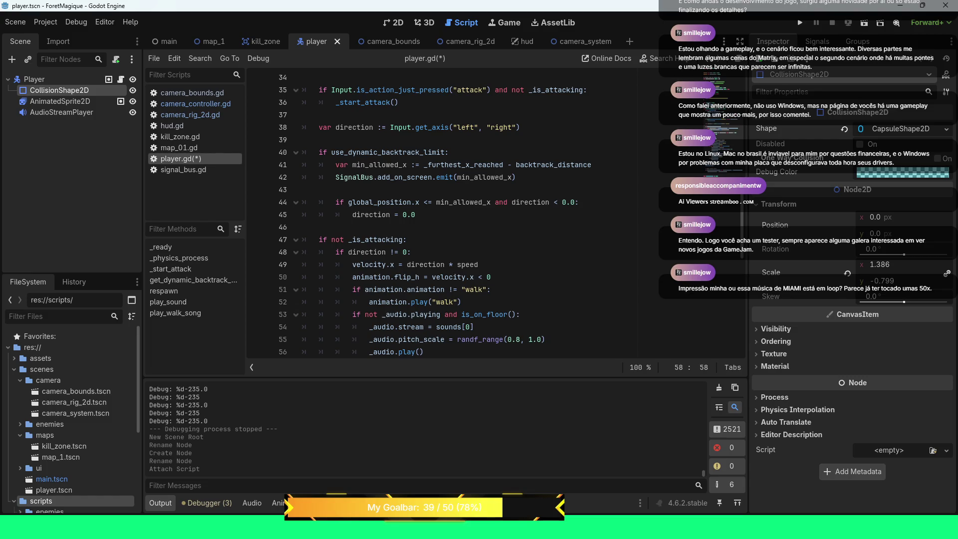
pyautogui.click(295, 152)
pyautogui.click(296, 177)
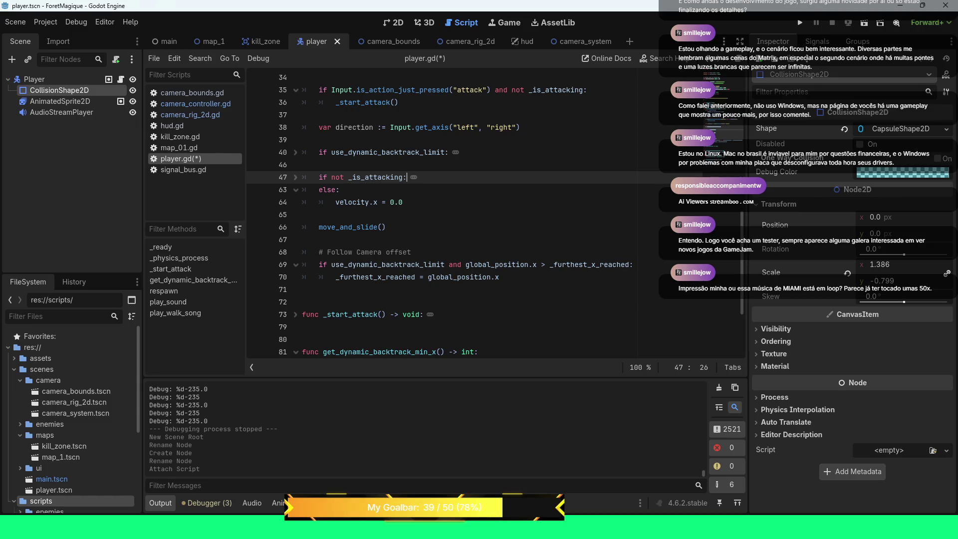
# - Comment out the old movement code on lines 40–64 and add blank lines above it
pyautogui.moveTo(403, 202)
pyautogui.mouseDown()
pyautogui.moveTo(306, 178)
pyautogui.moveTo(302, 152)
pyautogui.mouseUp()
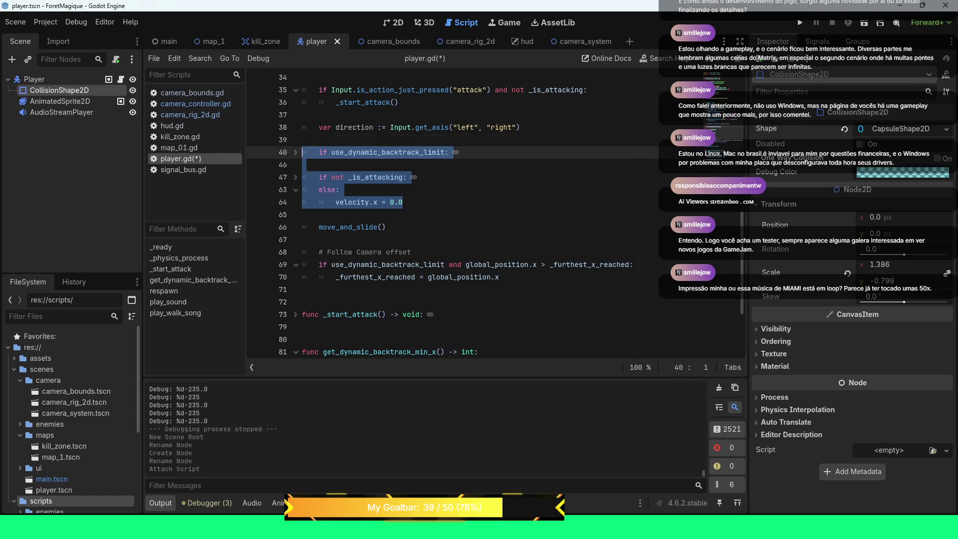
pyautogui.hotkey('ctrl', 'k')
pyautogui.press('Left')
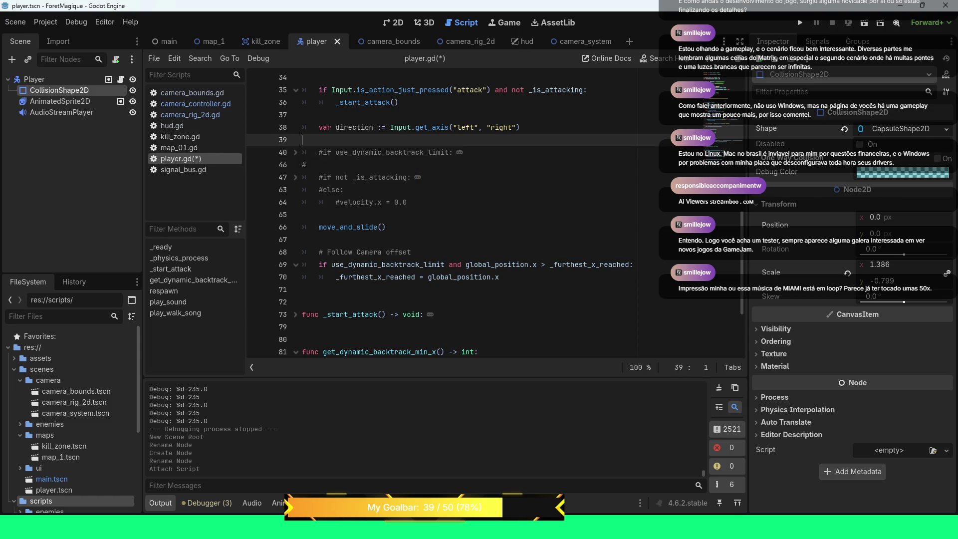
pyautogui.press('Return')
pyautogui.press('Up')
pyautogui.press('Return')
pyautogui.press('Up')
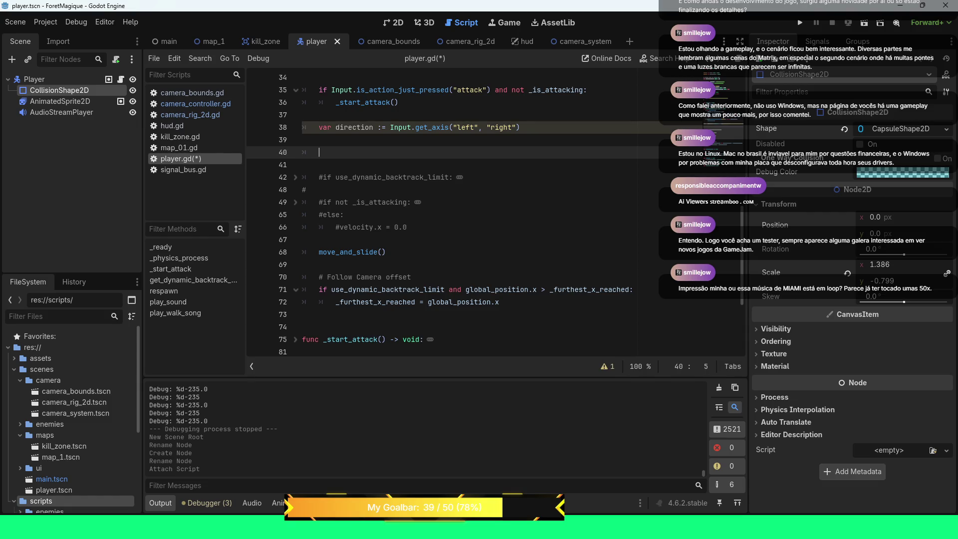
# - Write an if direction != 0 branch setting velocity.x = direction * speed and facing_direction = sign(direction)
pyautogui.write('if direction !')
pyautogui.write('= 0:')
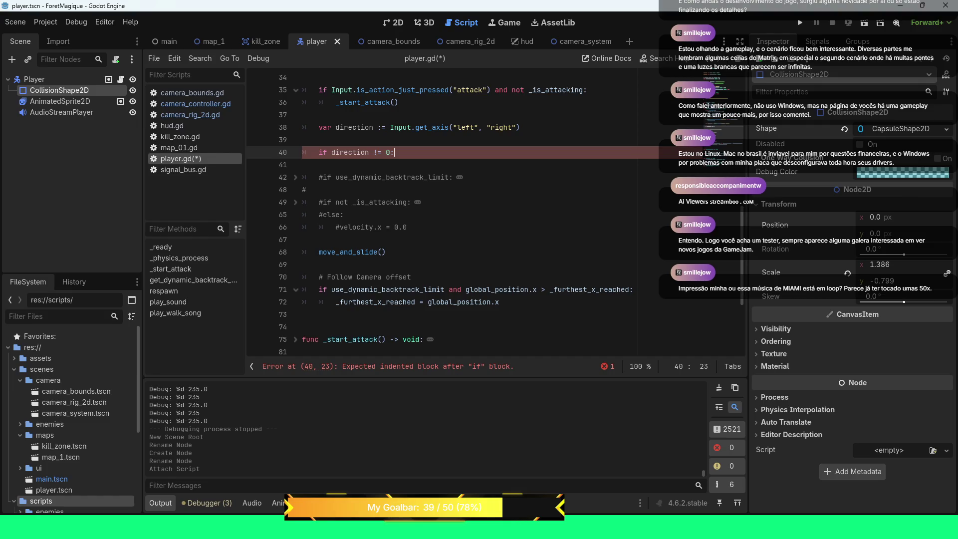
pyautogui.press('Return')
pyautogui.write('ve')
pyautogui.press('Return')
pyautogui.write('.x')
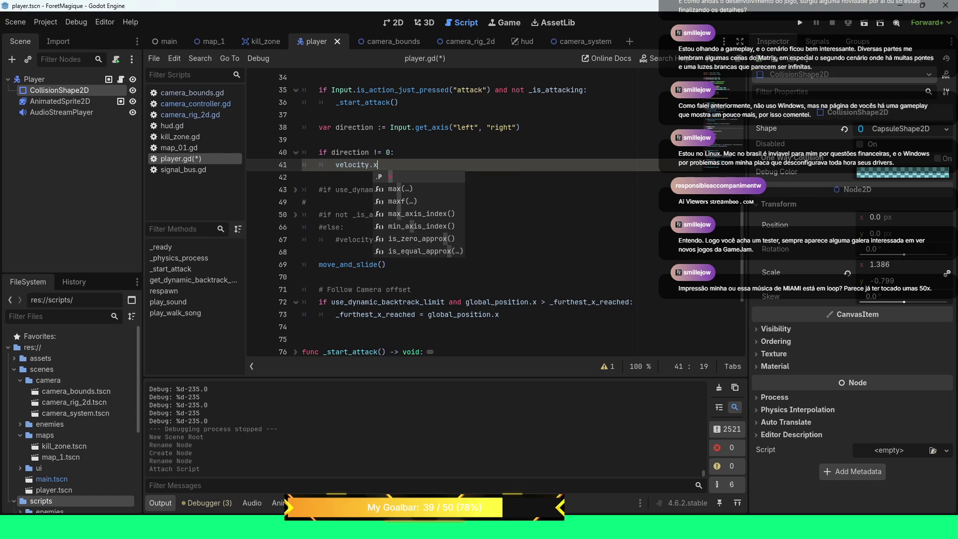
pyautogui.write(' = direction ')
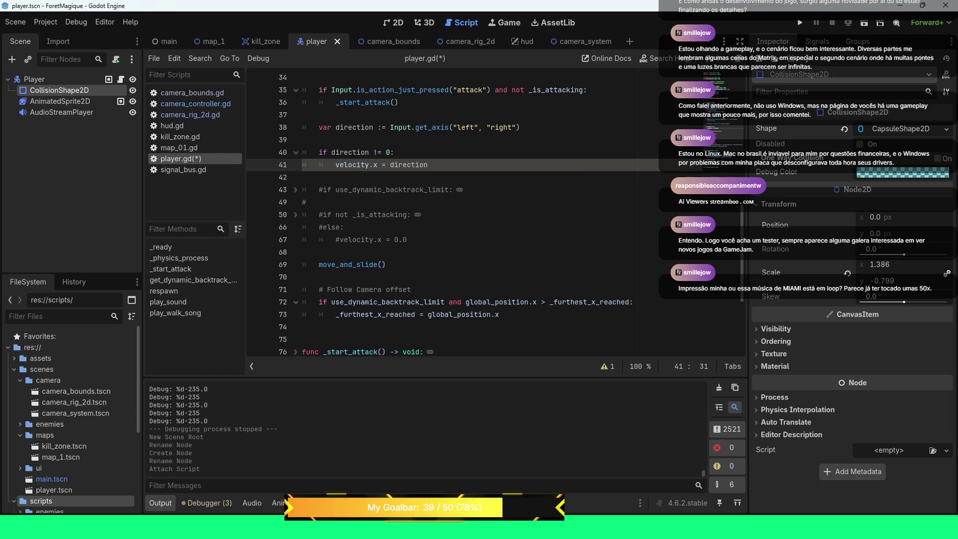
pyautogui.write('* speed')
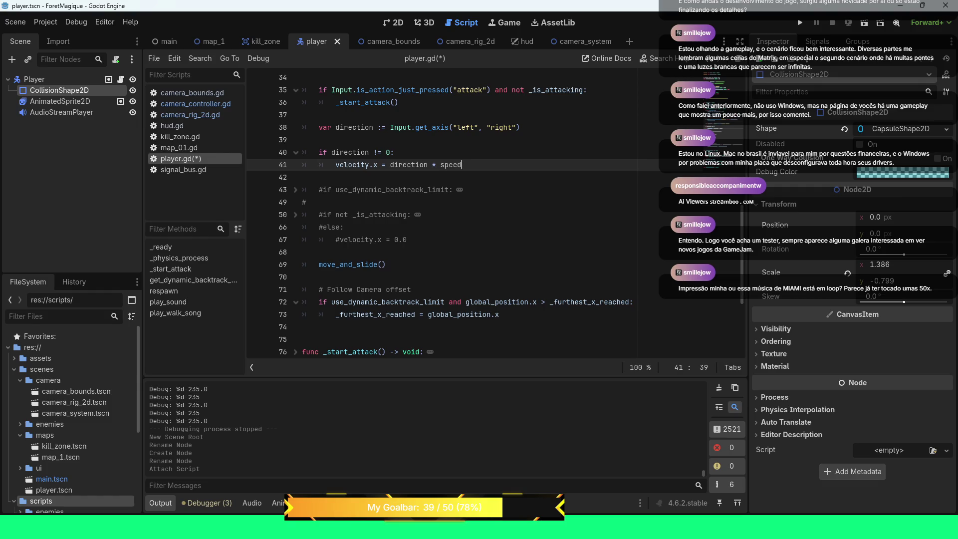
pyautogui.press('Return')
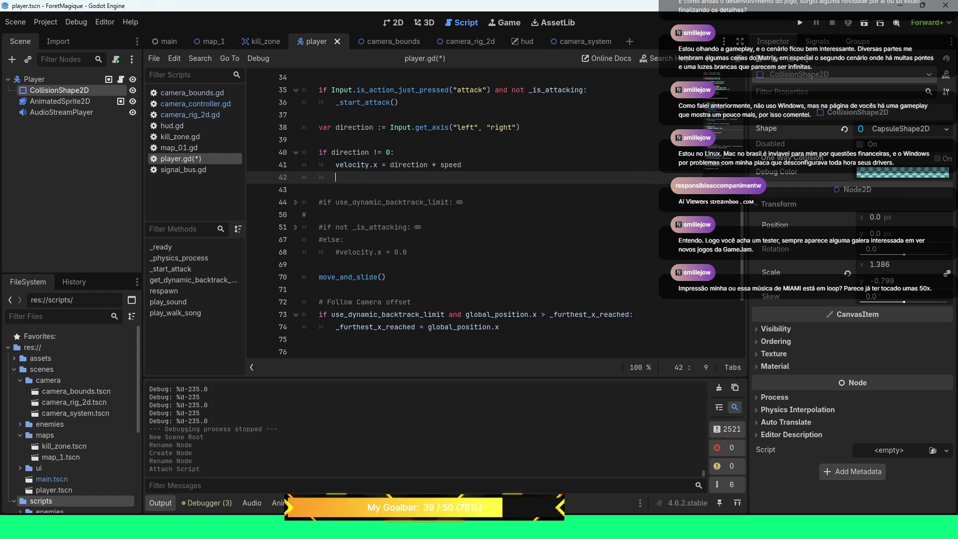
pyautogui.write('facing')
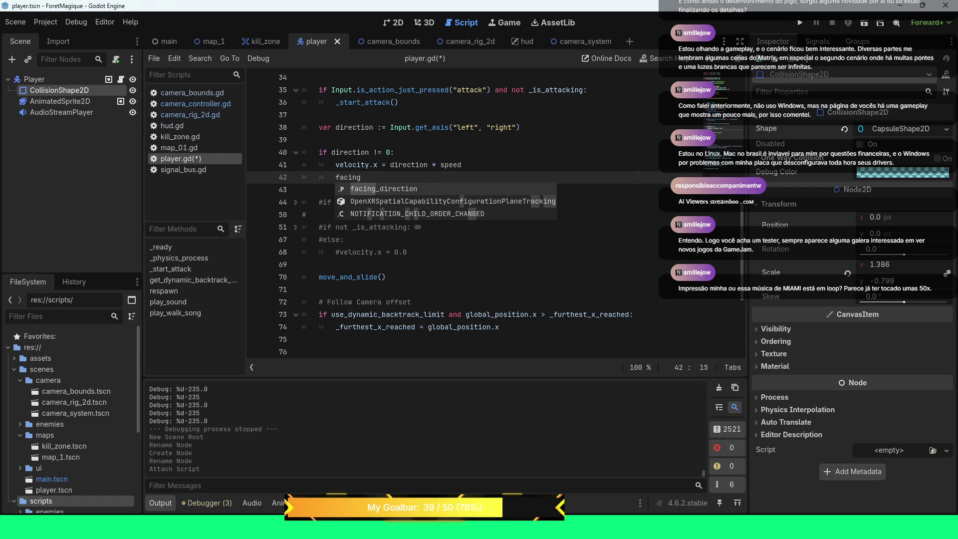
pyautogui.press('Return')
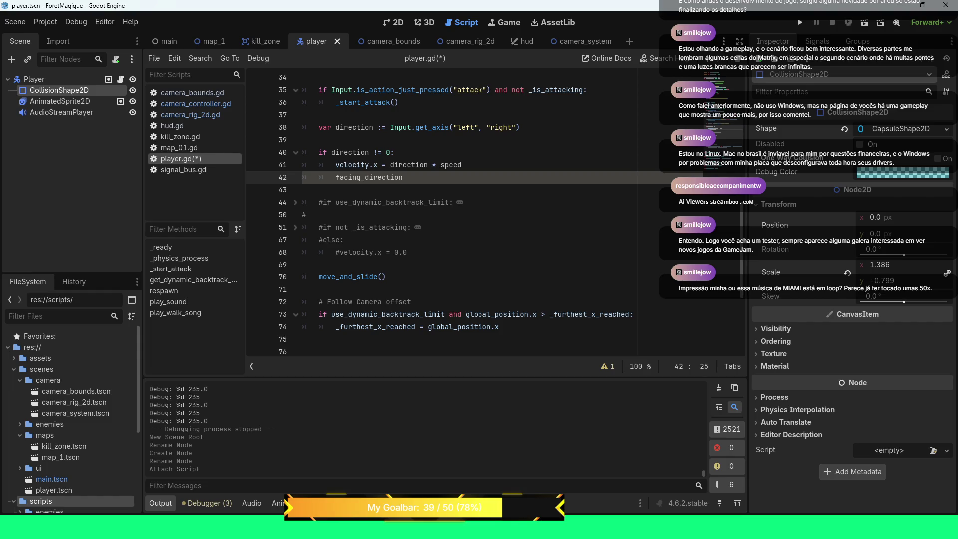
pyautogui.write('= sign')
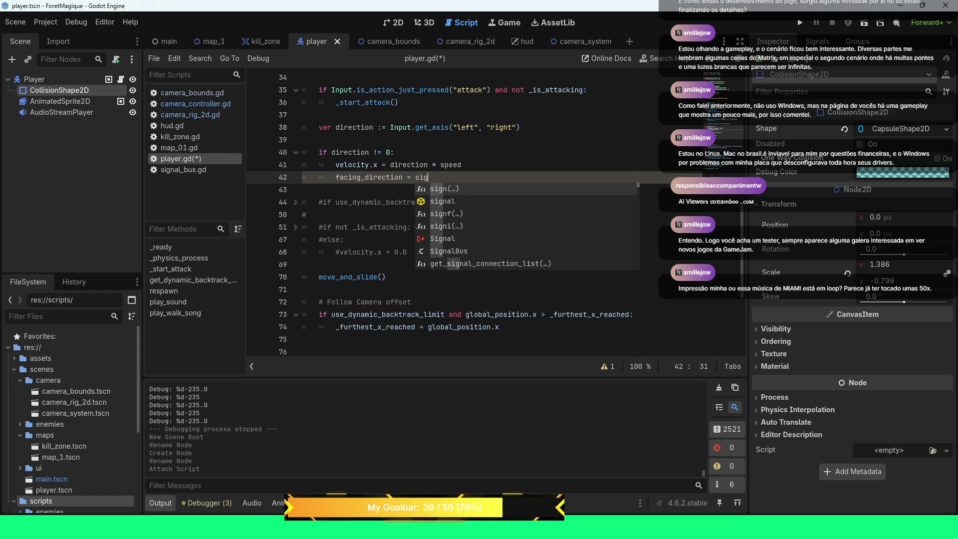
pyautogui.press('Return')
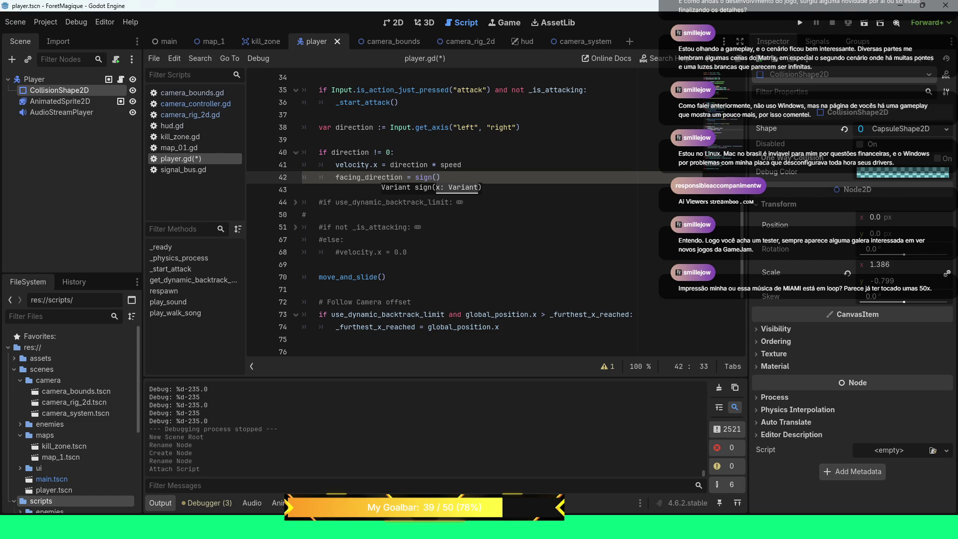
pyautogui.write('direc')
pyautogui.press('Return')
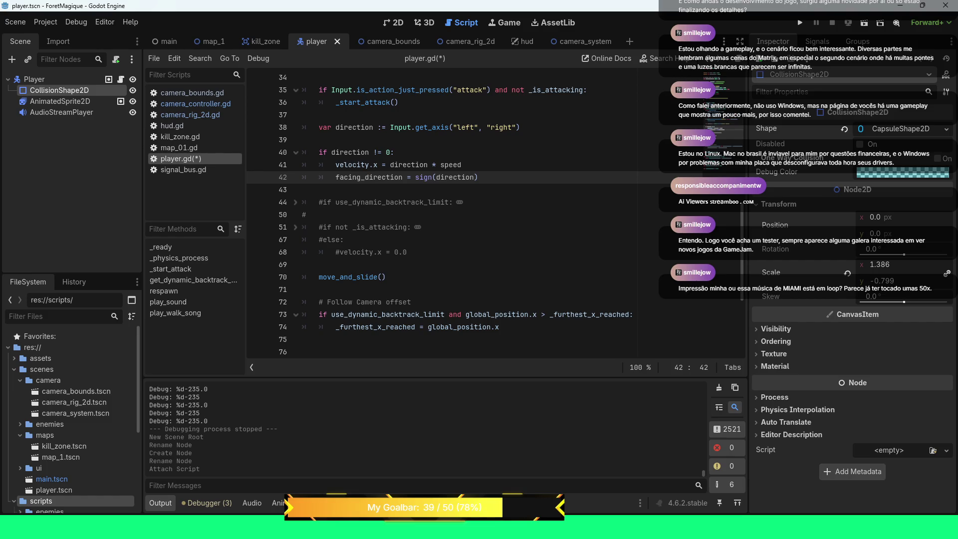
pyautogui.write(') # ')
pyautogui.write('Captured her')
pyautogui.write('e for the camera controller')
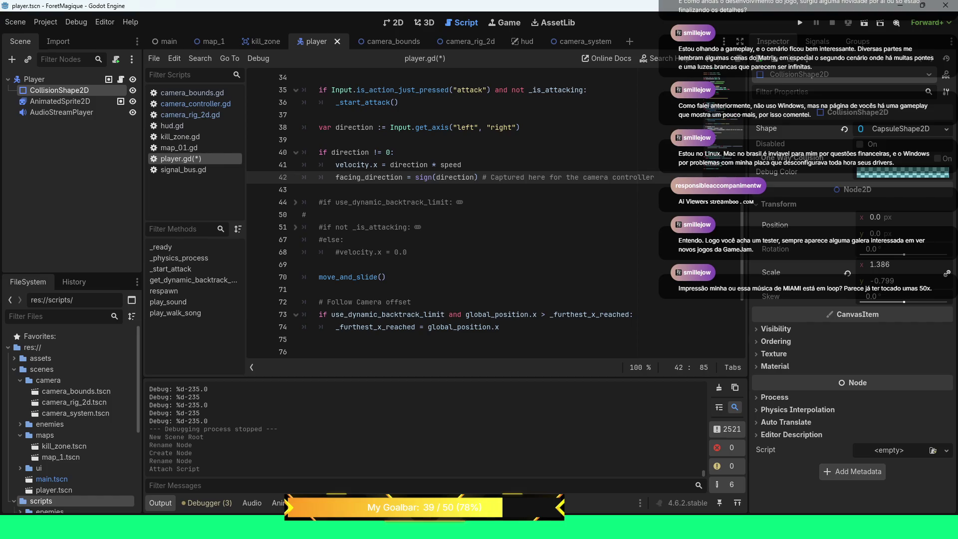
# - Add an else branch with velocity.x = move_toward(velocity.x, 0, speed)
pyautogui.press('Return')
pyautogui.write('else:')
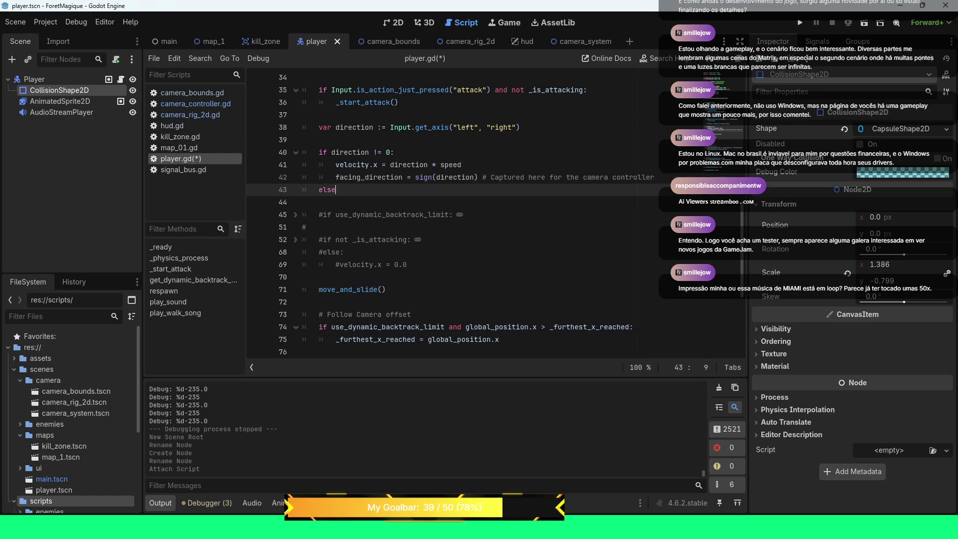
pyautogui.press('Return')
pyautogui.write('veloc')
pyautogui.press('Return')
pyautogui.write('.x = ')
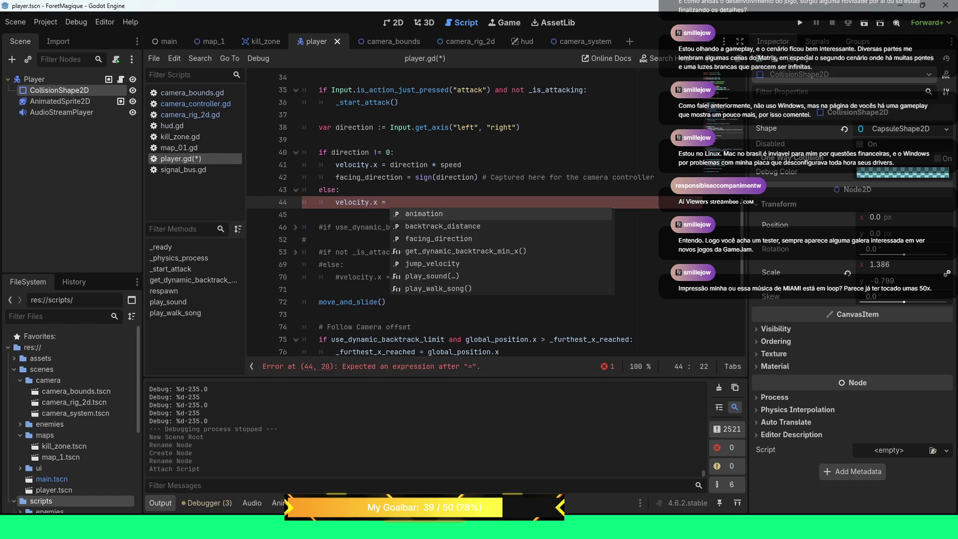
pyautogui.write('move_')
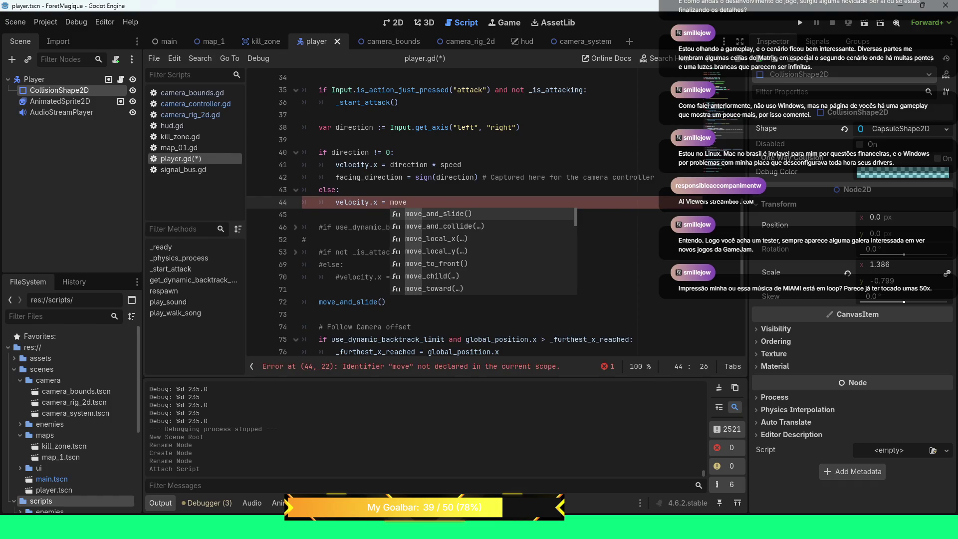
pyautogui.write('to')
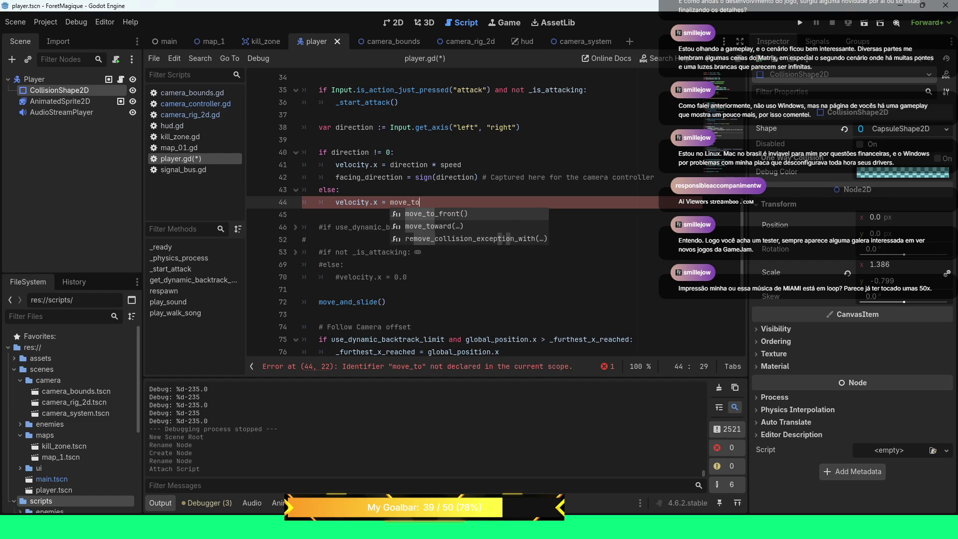
pyautogui.press('Down')
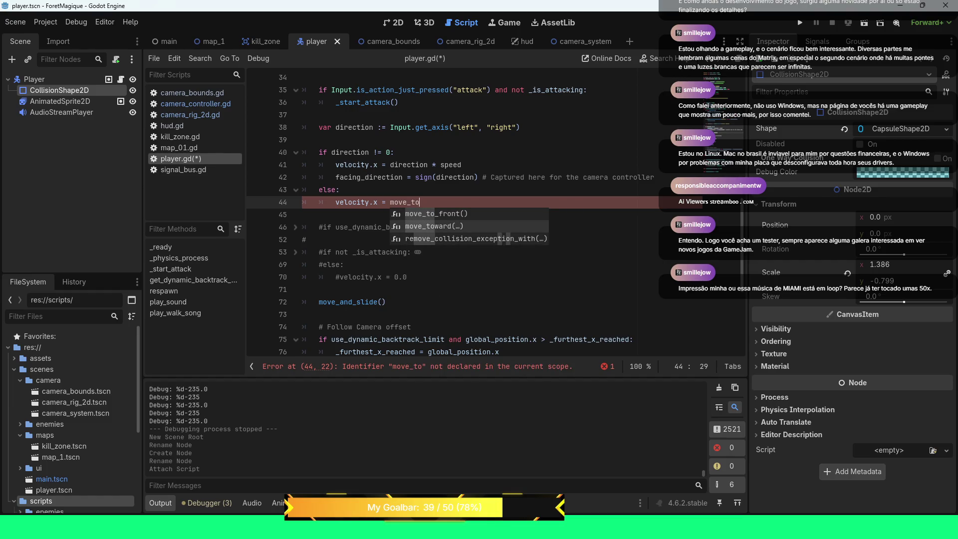
pyautogui.press('Return')
pyautogui.write('ve')
pyautogui.press('Return')
pyautogui.write('.x')
pyautogui.press('BackSpace')
pyautogui.write(', 0, speed')
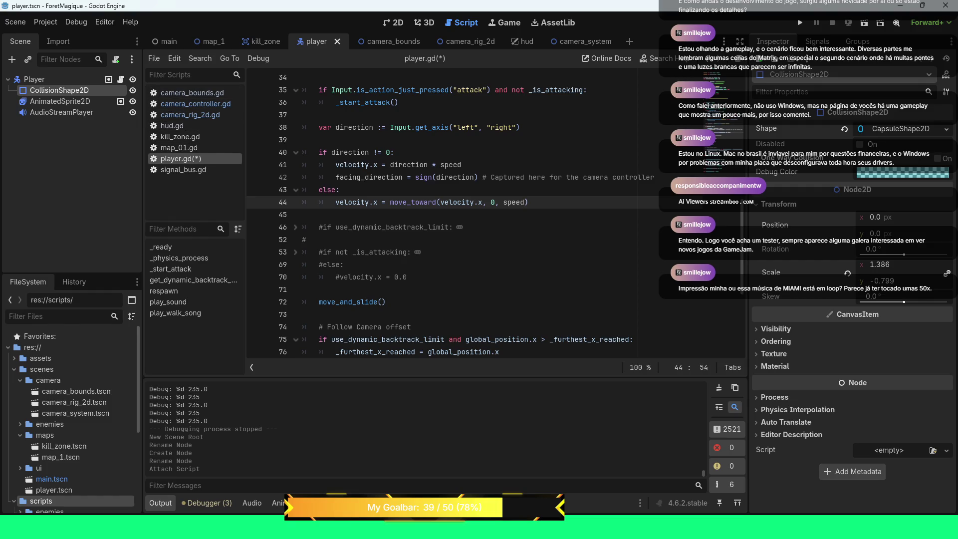
# - Look over the finished player.gd code, then run the project with F5
pyautogui.scroll(-5, 449, 214)
pyautogui.scroll(5, 449, 215)
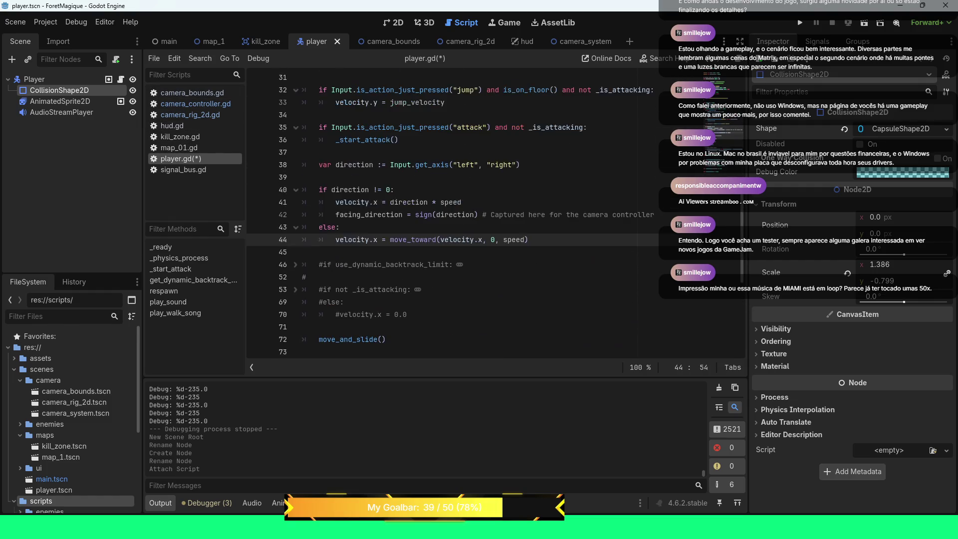
pyautogui.press('F5')
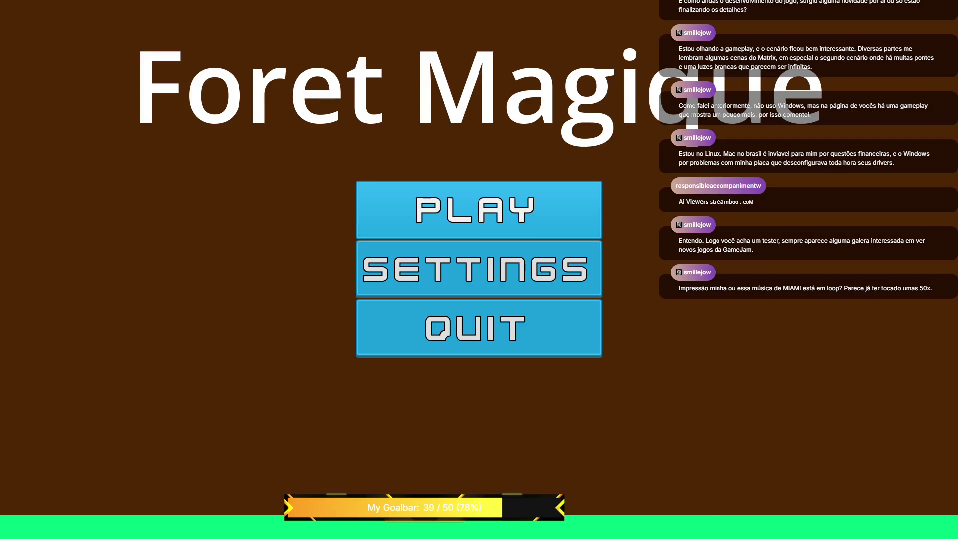
# - Start from the title screen, walk and jump the player through the forest, then stop the game
pyautogui.click(479, 208)
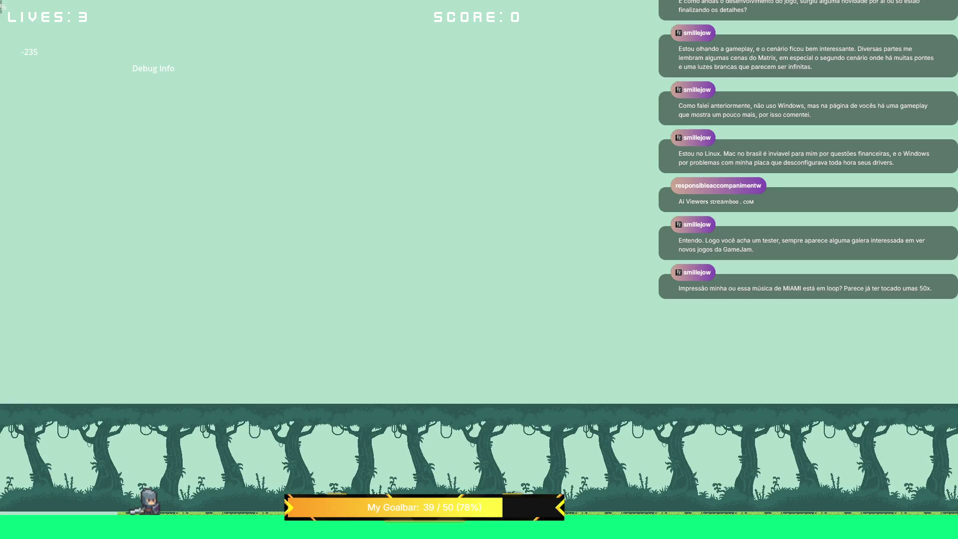
pyautogui.press('Right')
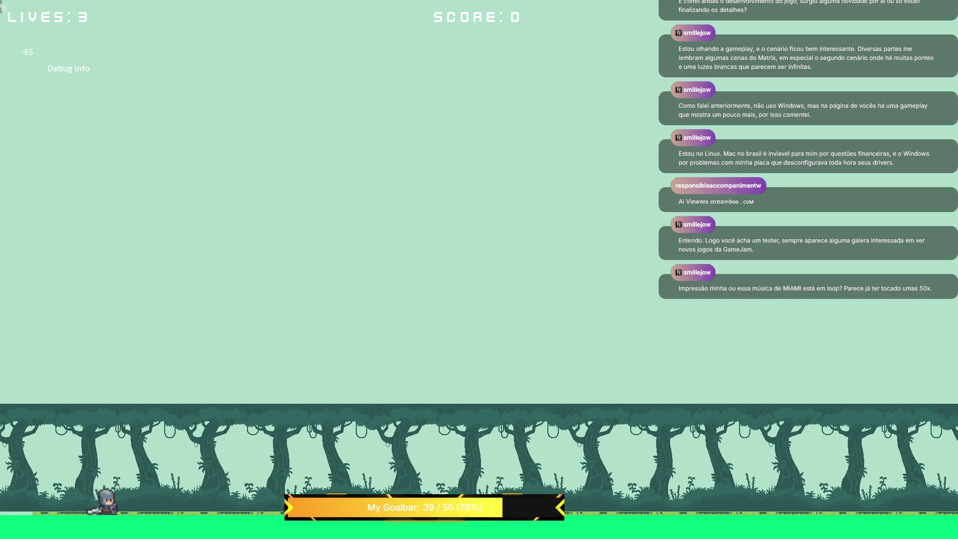
pyautogui.press('Right')
pyautogui.press('space')
pyautogui.press('Right')
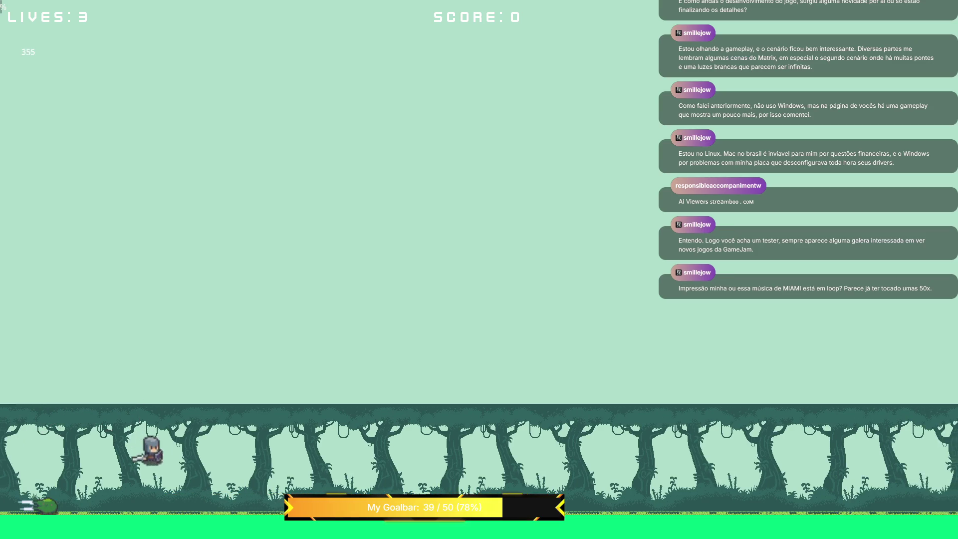
pyautogui.press('Left')
pyautogui.press('Right')
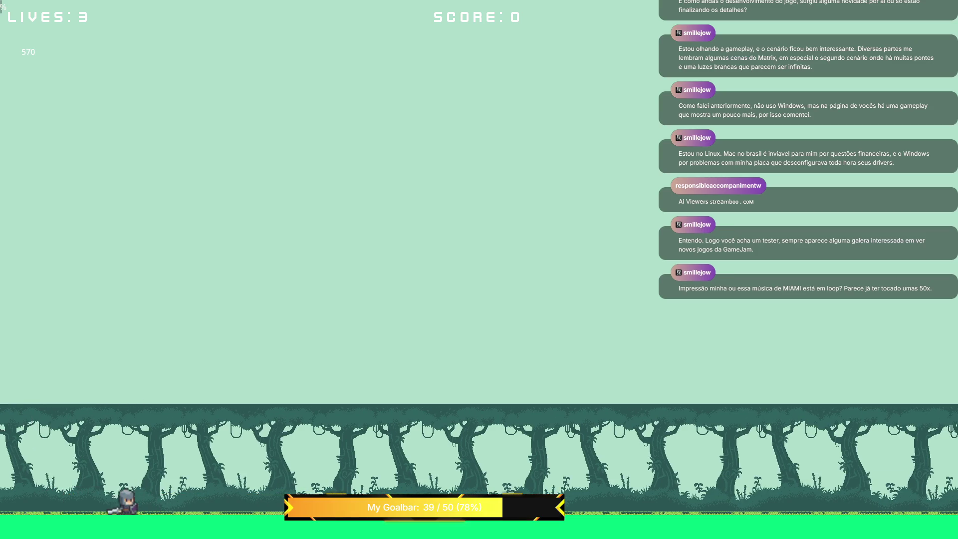
pyautogui.press('space')
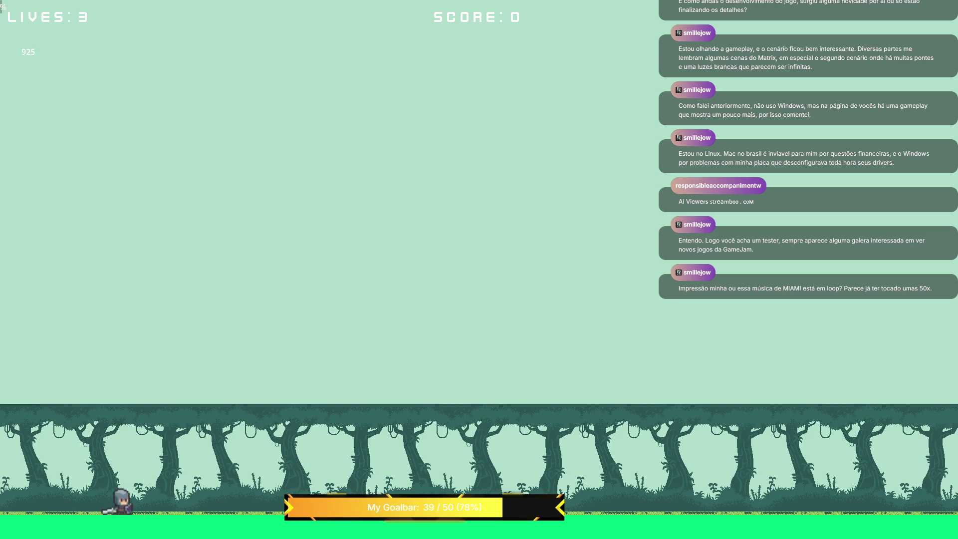
pyautogui.press('Right')
pyautogui.press('space')
pyautogui.press('space')
pyautogui.press('Left')
pyautogui.press('Right')
pyautogui.press('Right')
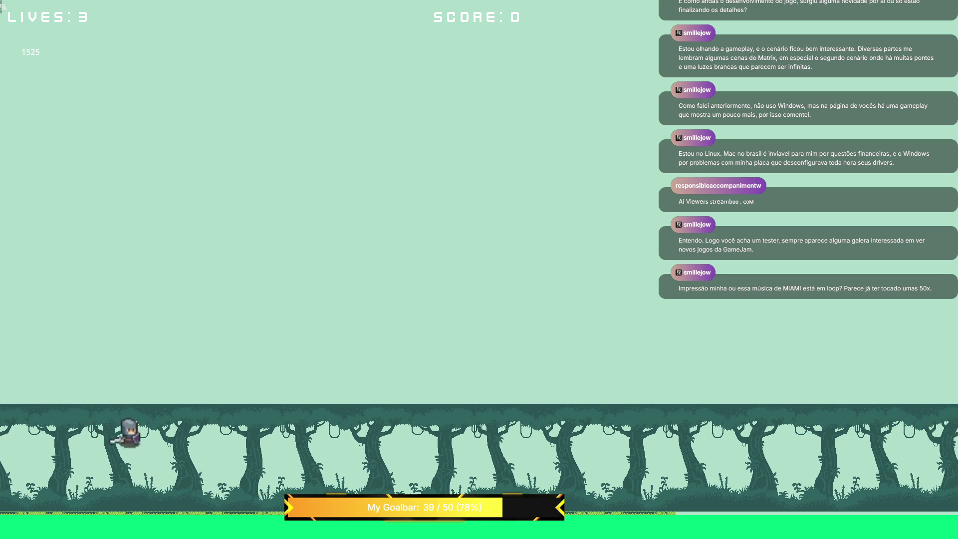
pyautogui.press('Right')
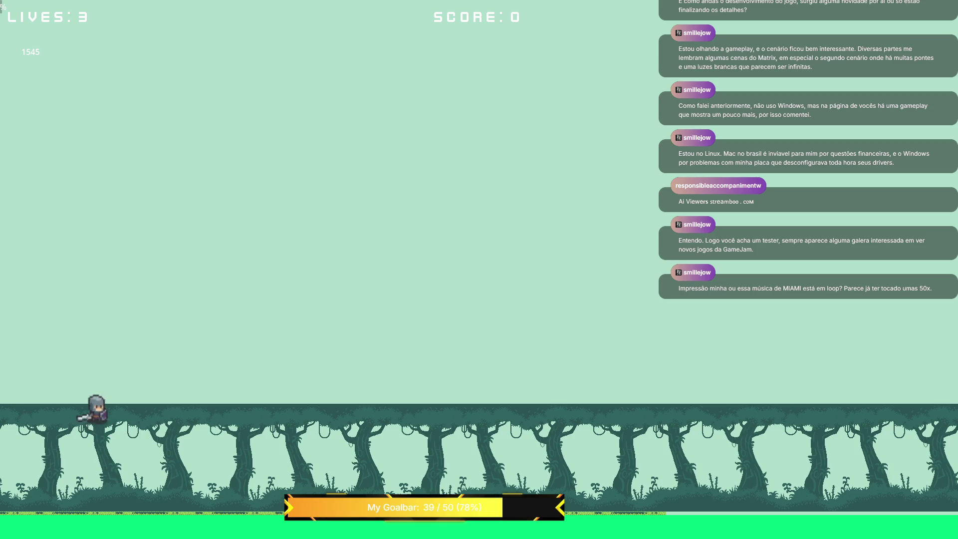
pyautogui.press('Right')
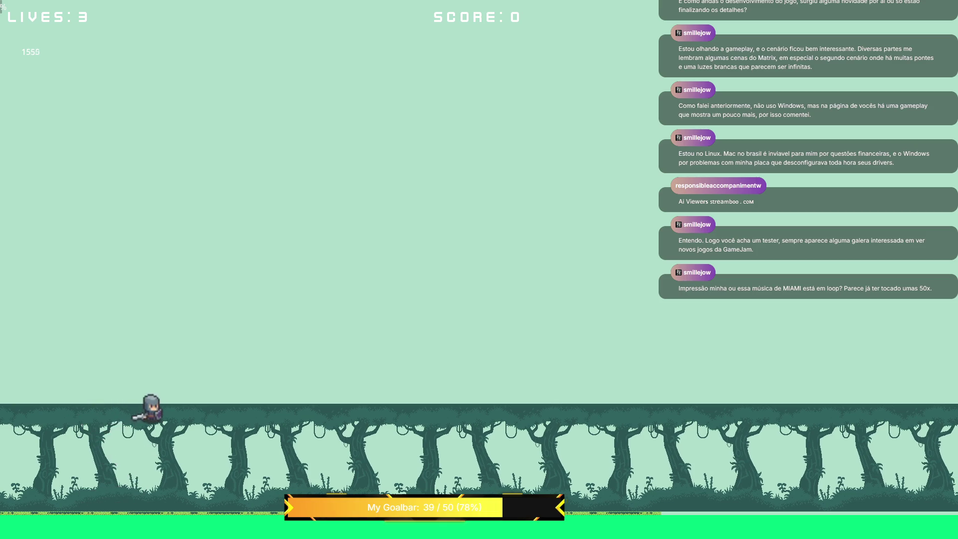
pyautogui.press('Right')
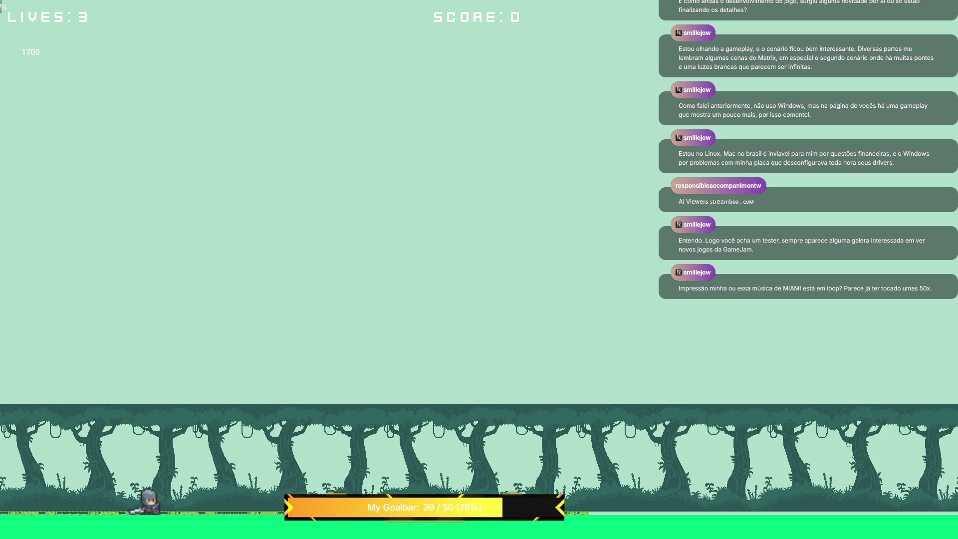
pyautogui.press('F8')
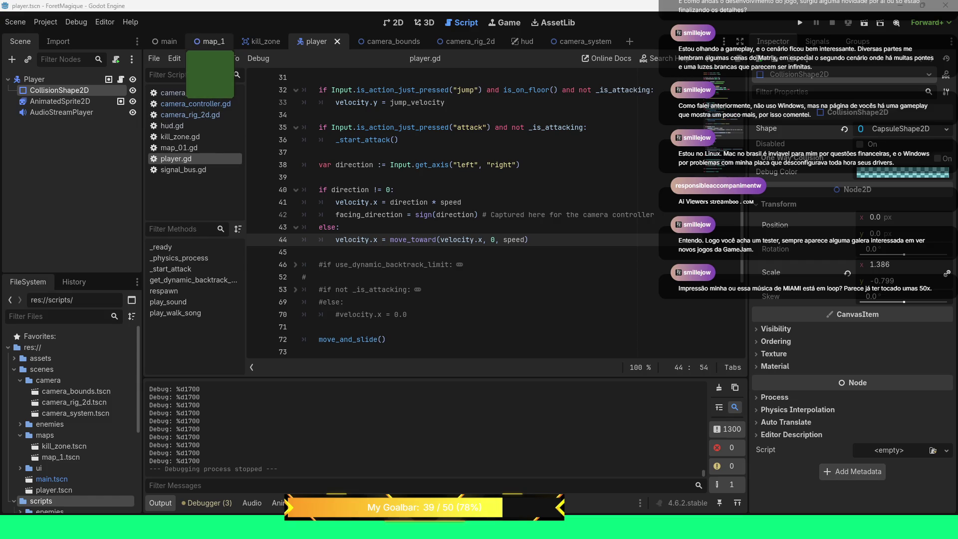
# - In the map_1 scene, inspect the PlatformerCameraRig, Player and CameraBounds nodes, ending on PlatformerCameraRig
pyautogui.click(209, 42)
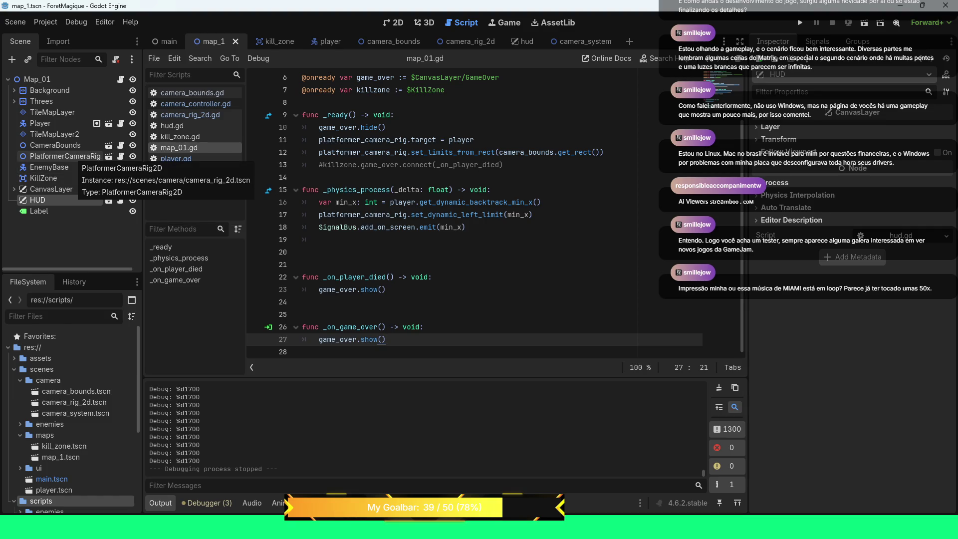
pyautogui.click(75, 156)
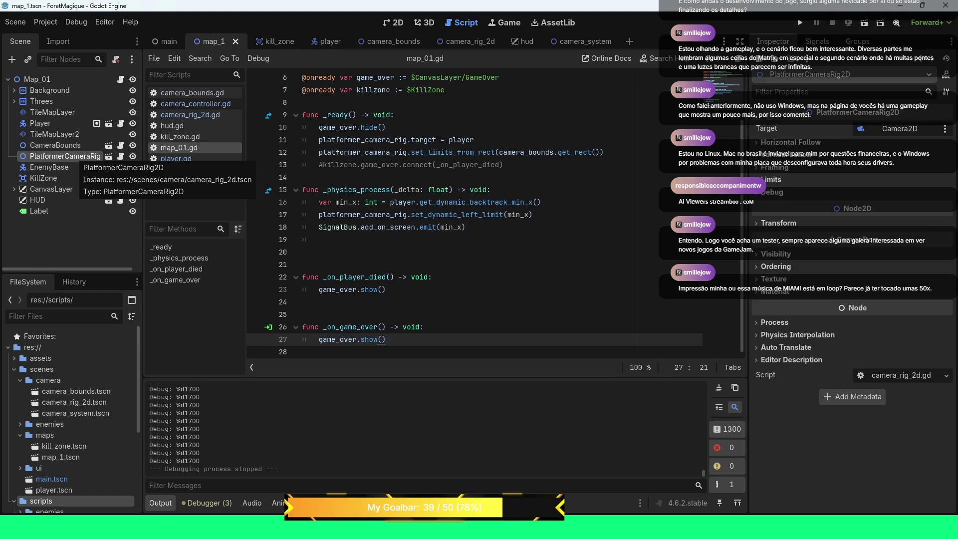
pyautogui.click(40, 123)
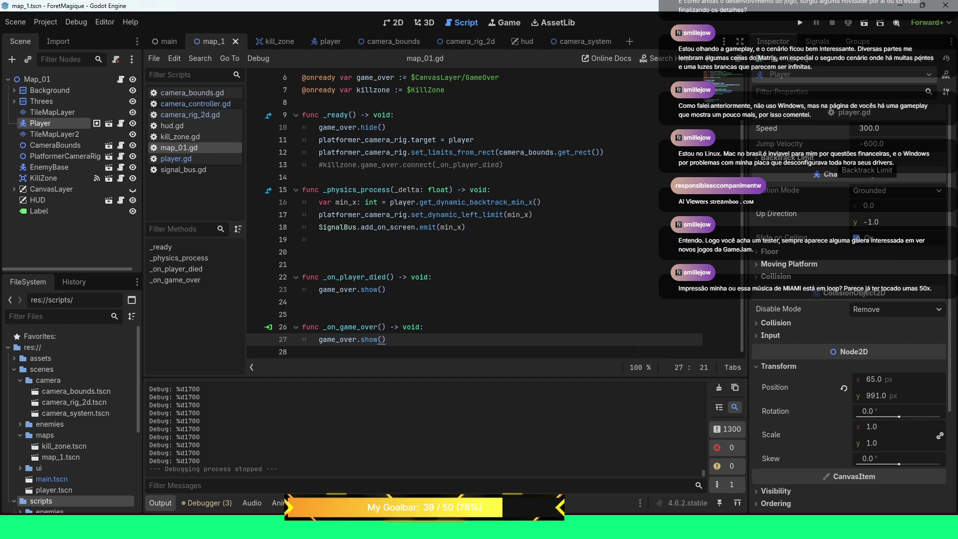
pyautogui.click(49, 144)
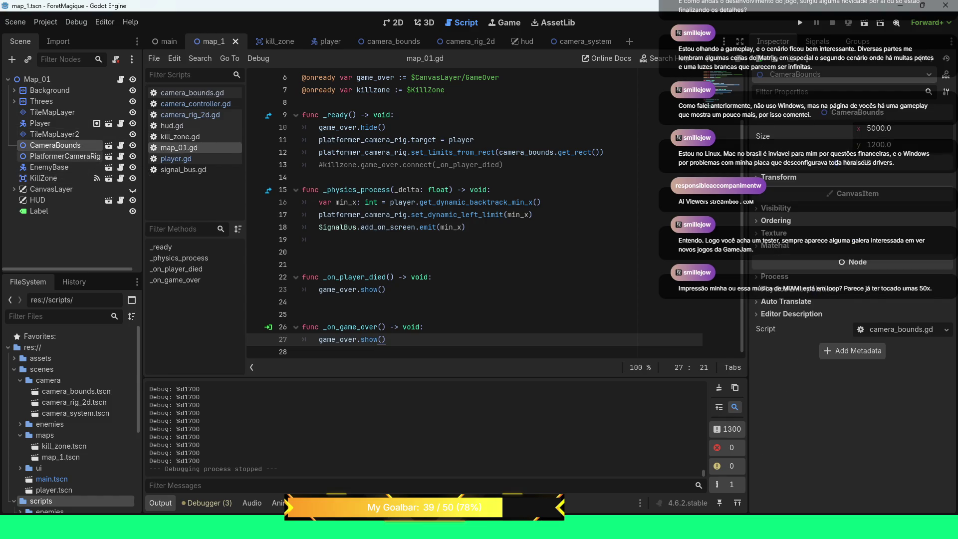
pyautogui.click(60, 156)
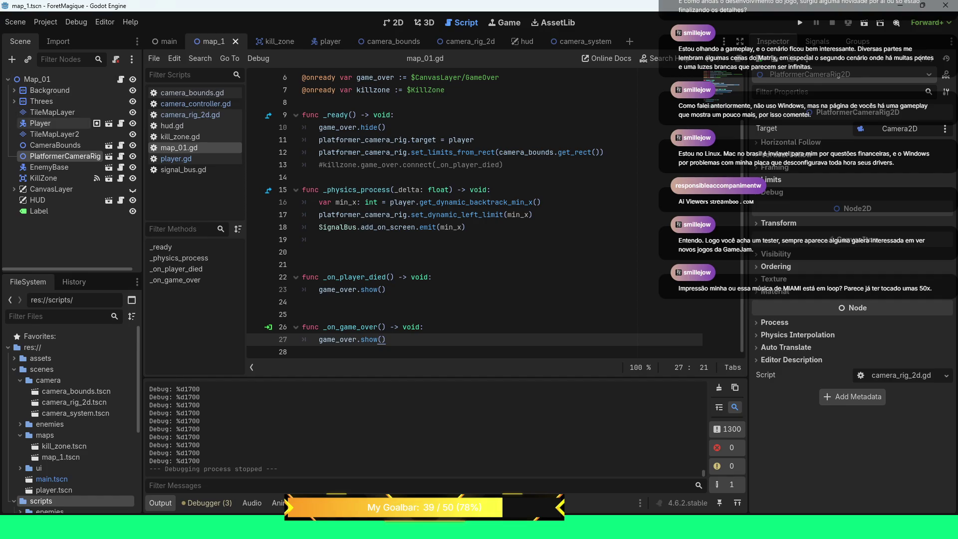
pyautogui.click(44, 123)
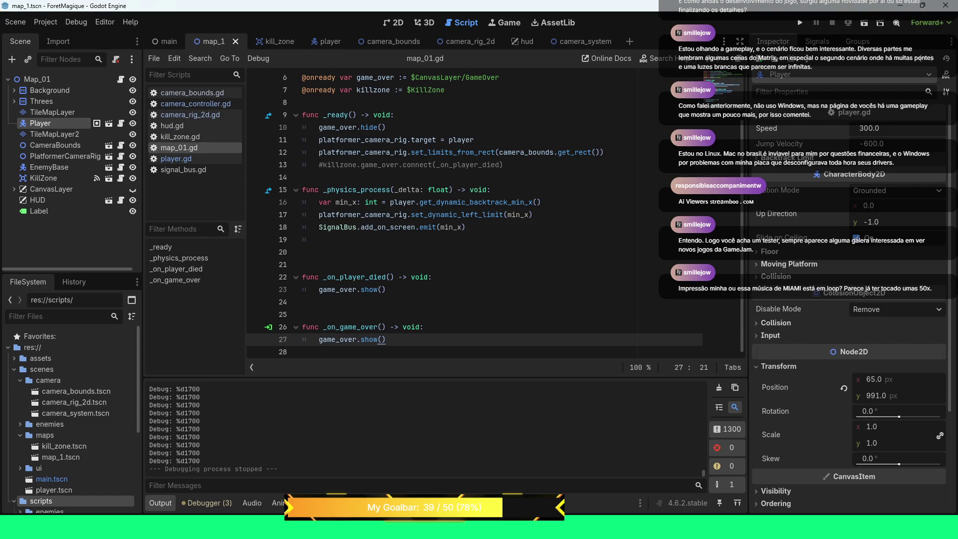
pyautogui.scroll(-5, 856, 106)
pyautogui.scroll(5, 855, 105)
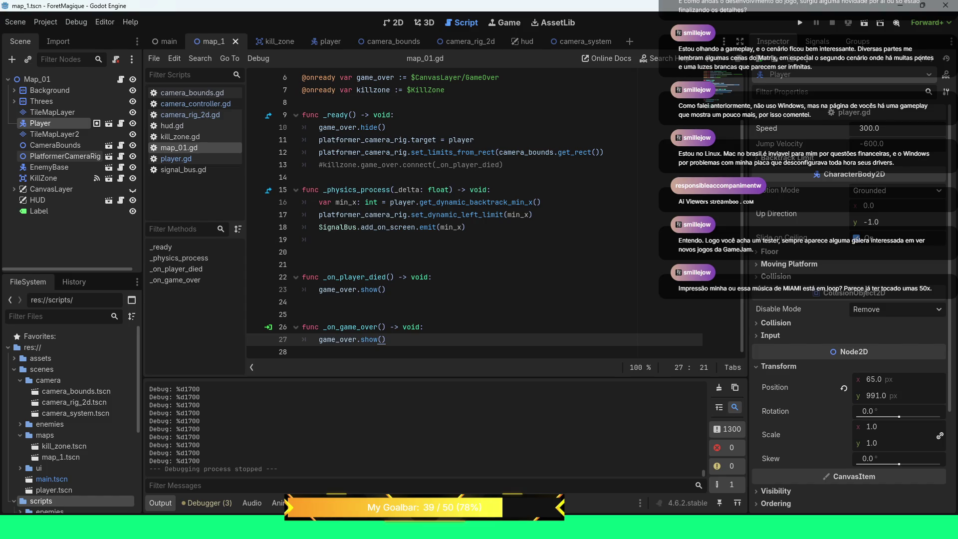
pyautogui.click(62, 156)
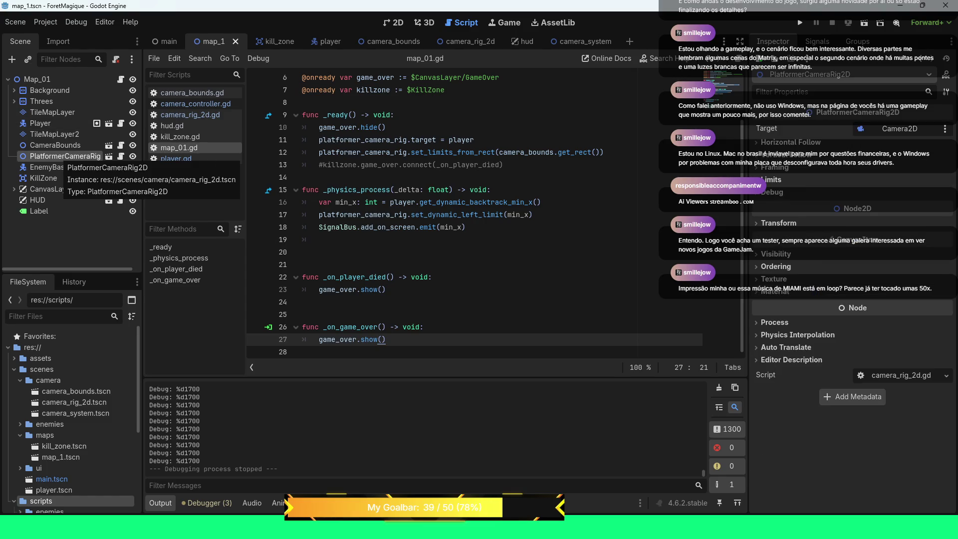
# - Delete the PlatformerCameraRig node from map_1
pyautogui.press('Delete')
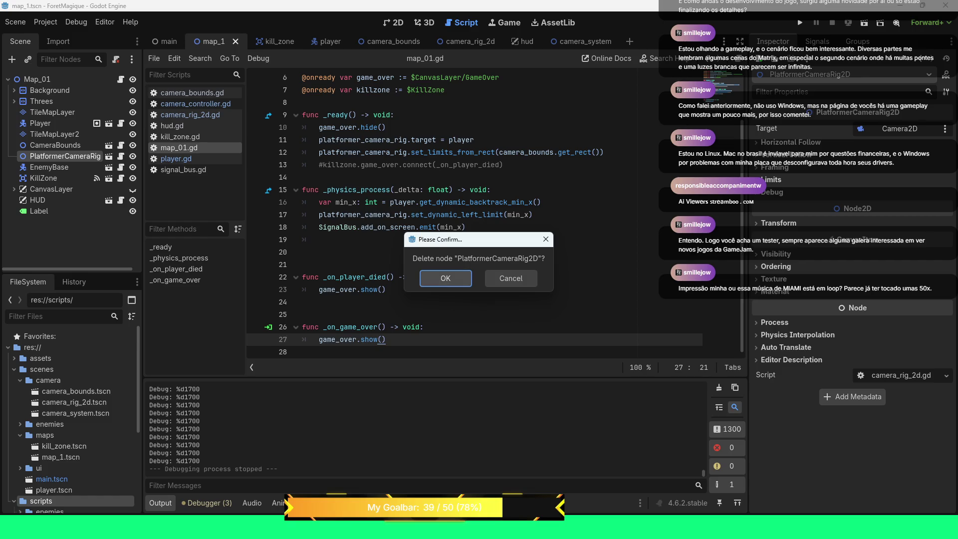
pyautogui.click(446, 277)
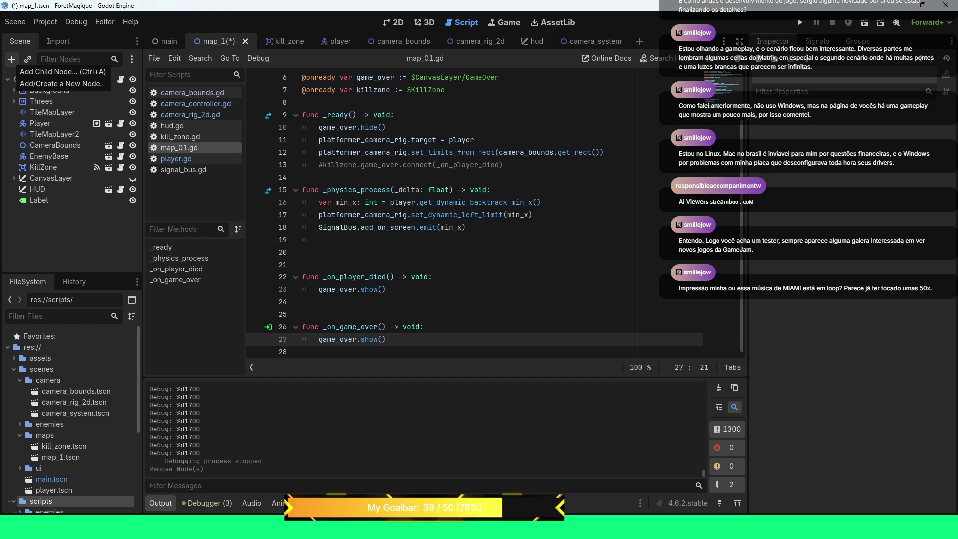
pyautogui.click(12, 59)
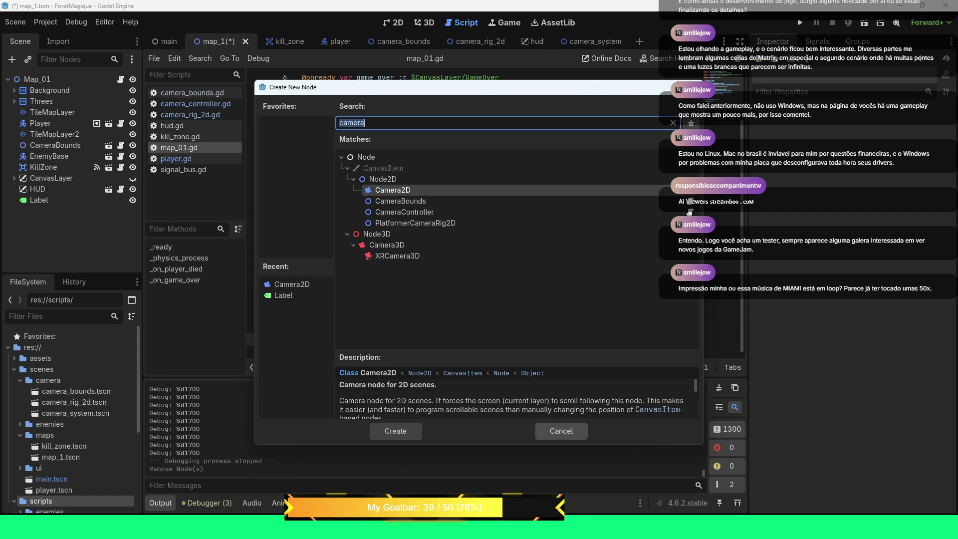
pyautogui.click(561, 431)
# - Instance camera_system.tscn as a child of Map_01 and pick its Target property
pyautogui.click(35, 79)
pyautogui.rightClick(41, 80)
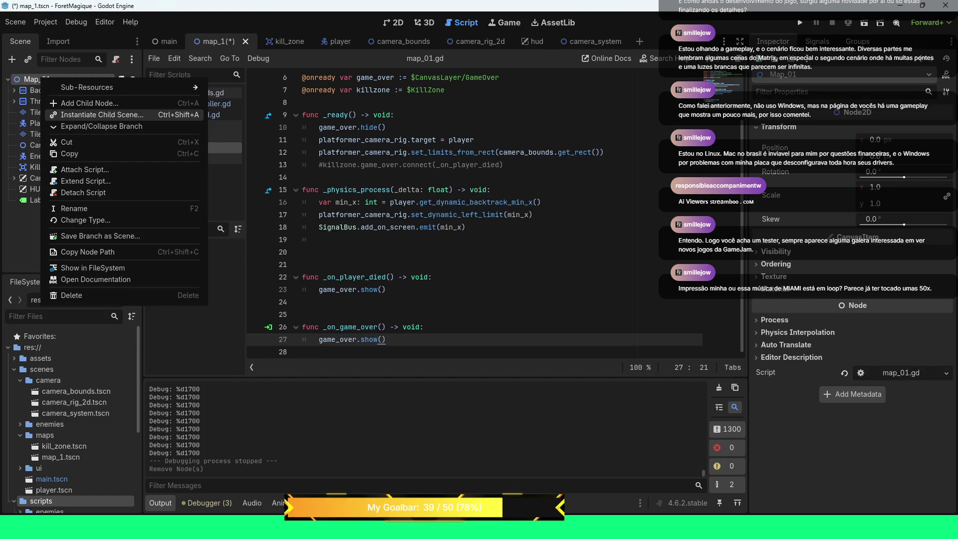
pyautogui.click(100, 114)
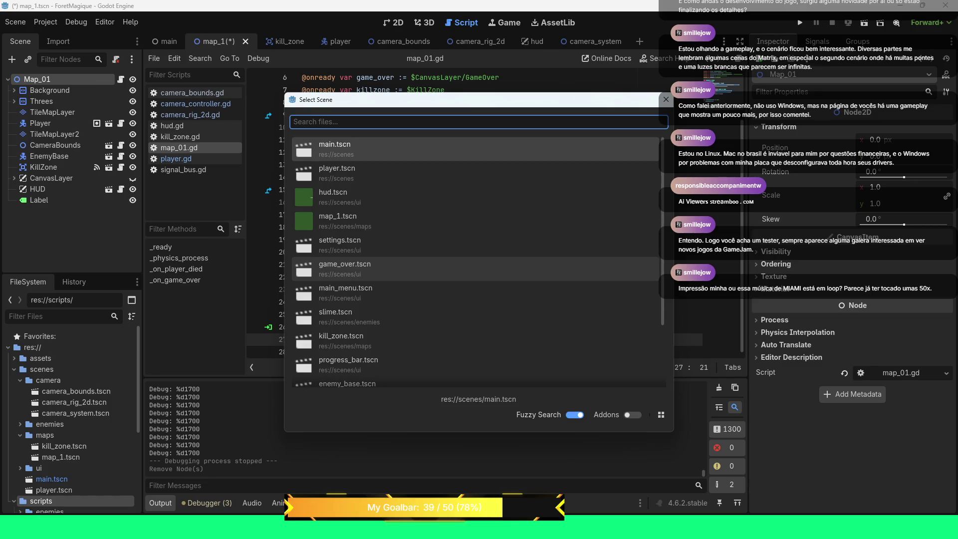
pyautogui.scroll(-3, 474, 262)
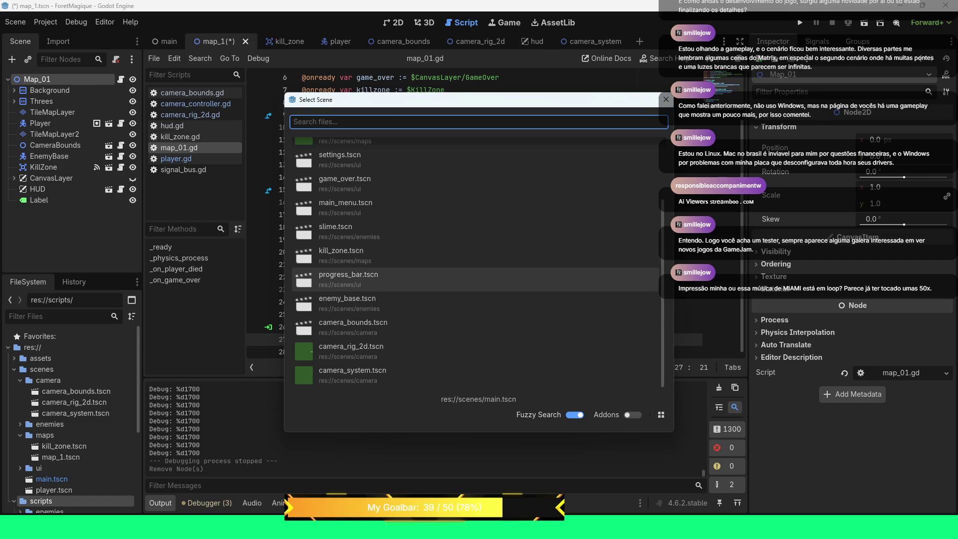
pyautogui.press('Return')
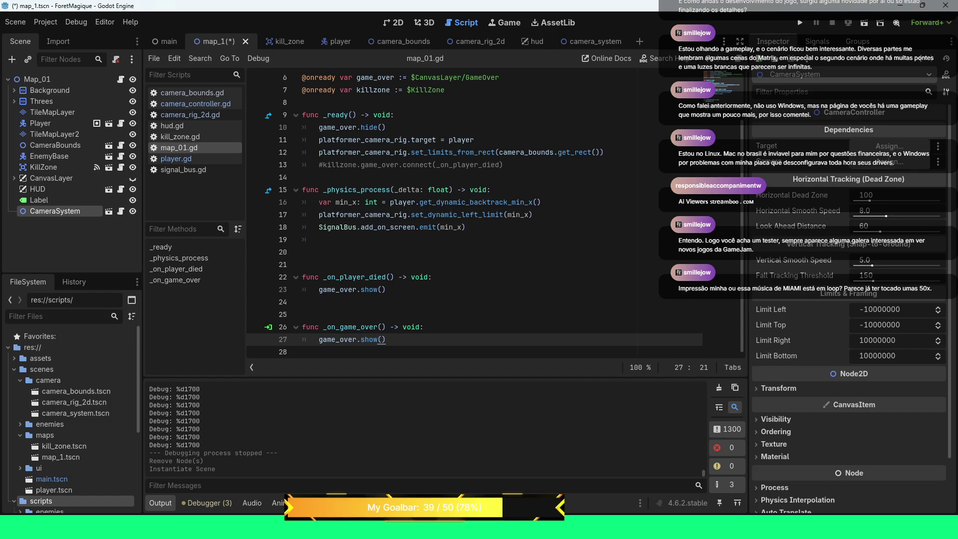
pyautogui.click(889, 146)
# - Set the CameraSystem's Target to Player
pyautogui.click(430, 189)
pyautogui.click(442, 431)
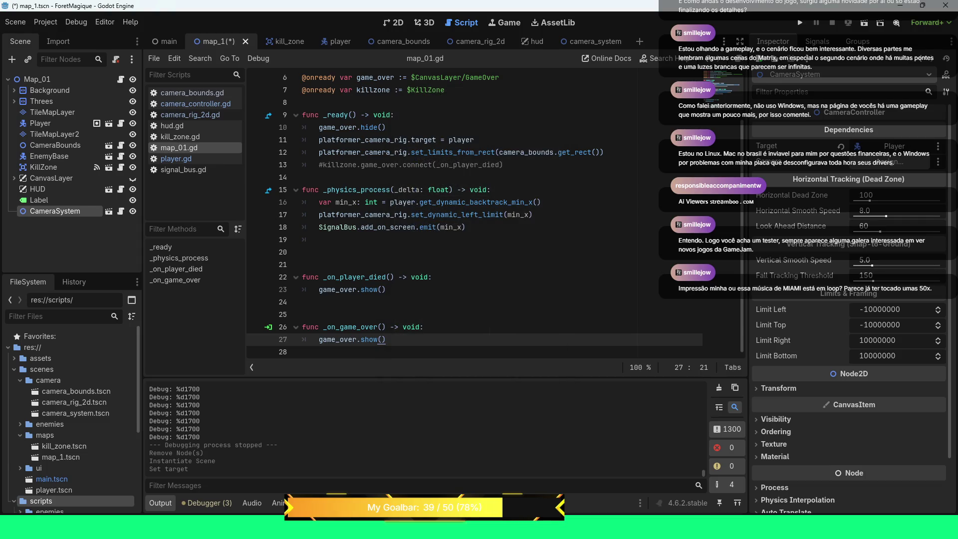
pyautogui.click(893, 161)
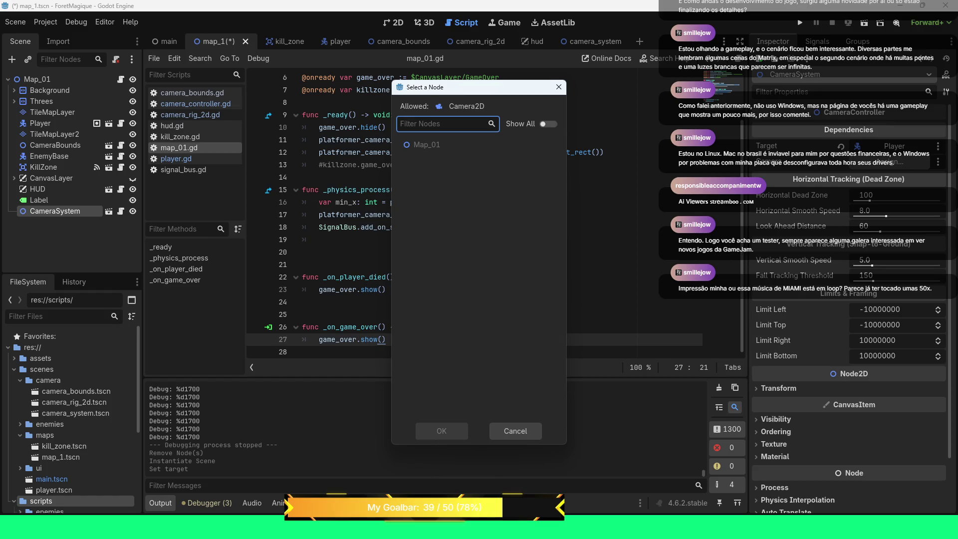
pyautogui.click(516, 431)
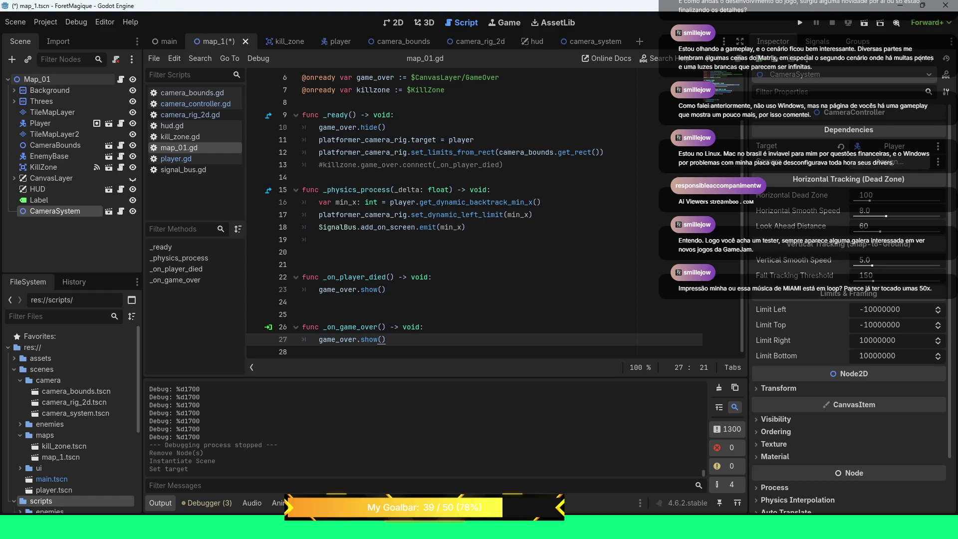
# - Add a Camera2D child under Map_01 and rename it MainCamera
pyautogui.click(47, 80)
pyautogui.rightClick(47, 80)
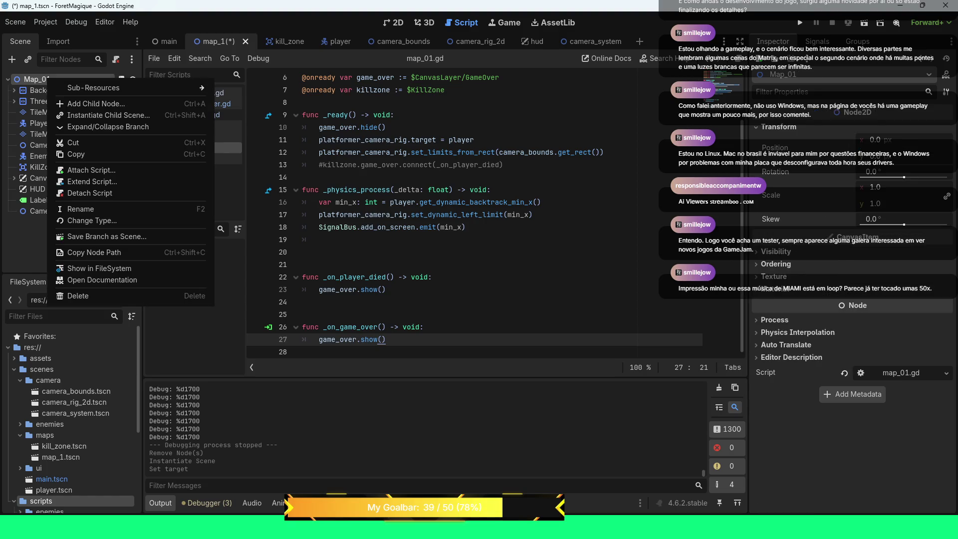
pyautogui.click(94, 103)
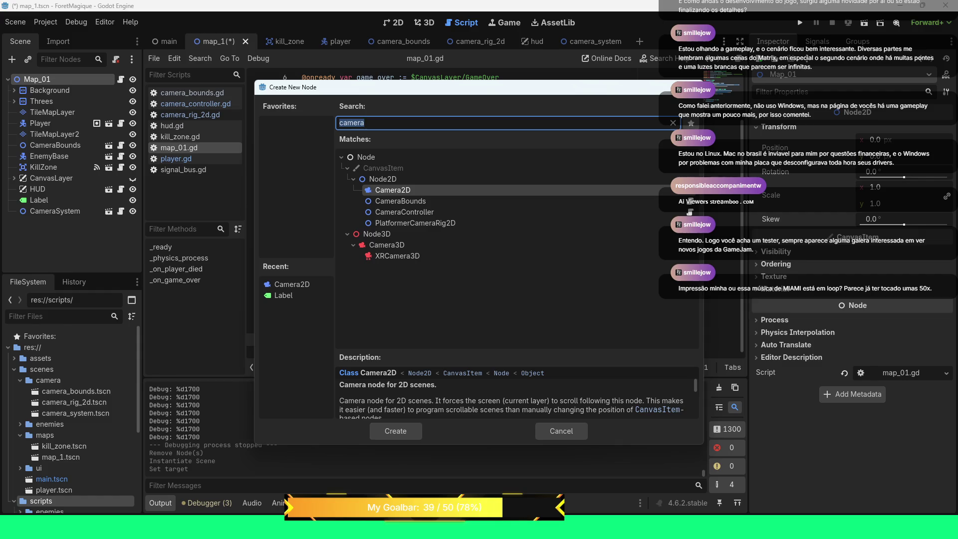
pyautogui.doubleClick(292, 284)
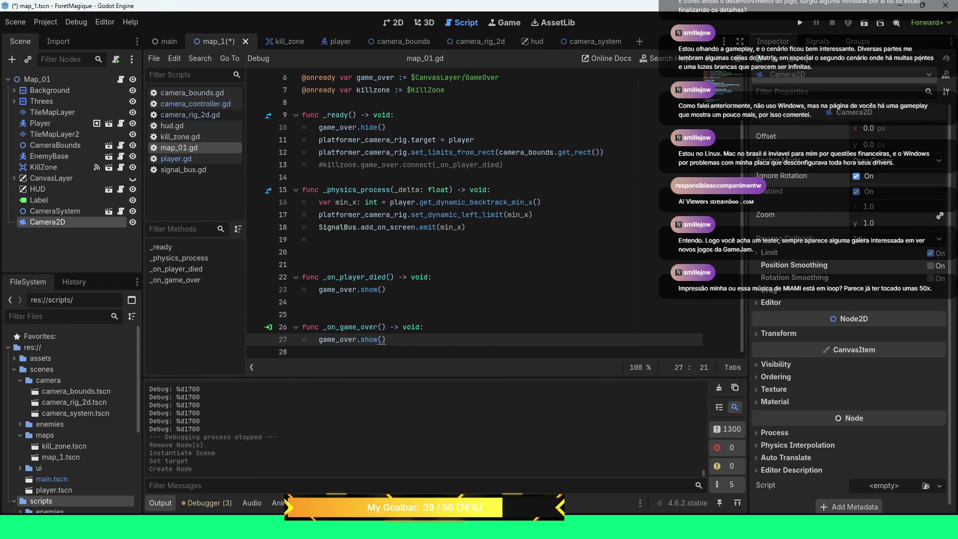
pyautogui.doubleClick(67, 222)
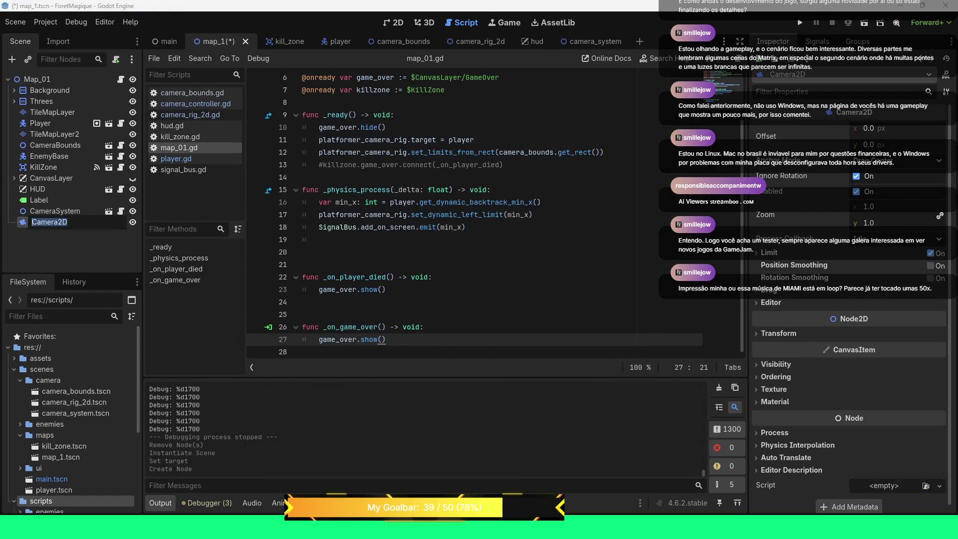
pyautogui.write('MainCamera')
pyautogui.press('Return')
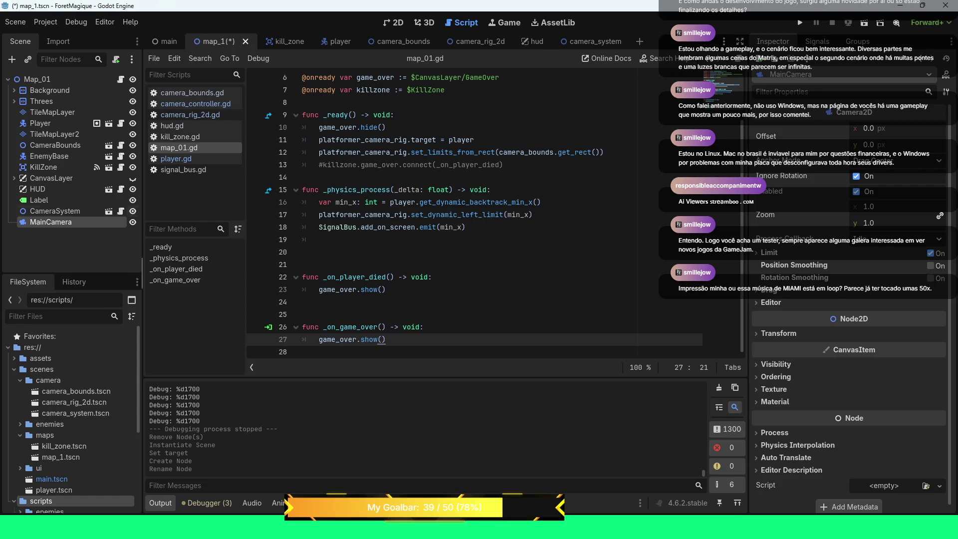
# - Assign MainCamera as the CameraSystem's Camera
pyautogui.click(55, 211)
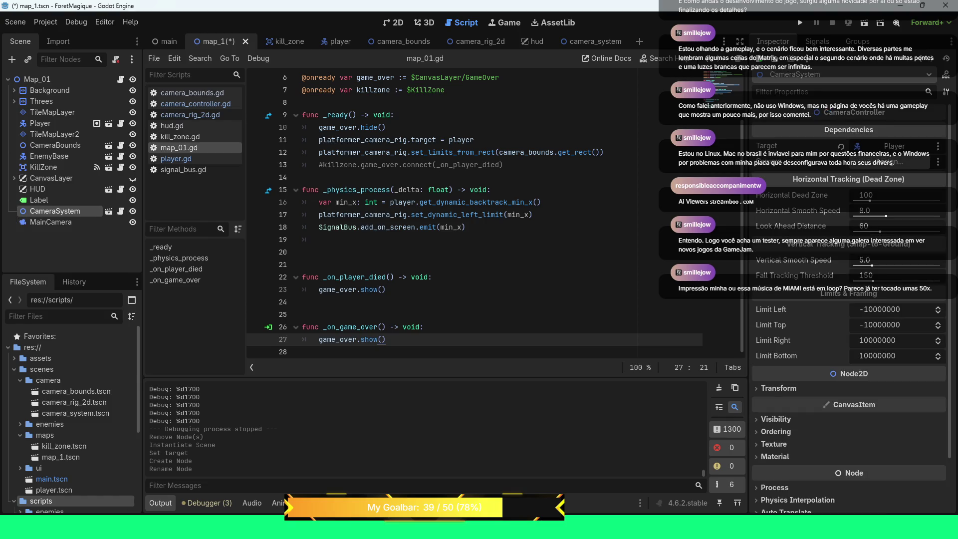
pyautogui.click(893, 162)
pyautogui.click(440, 156)
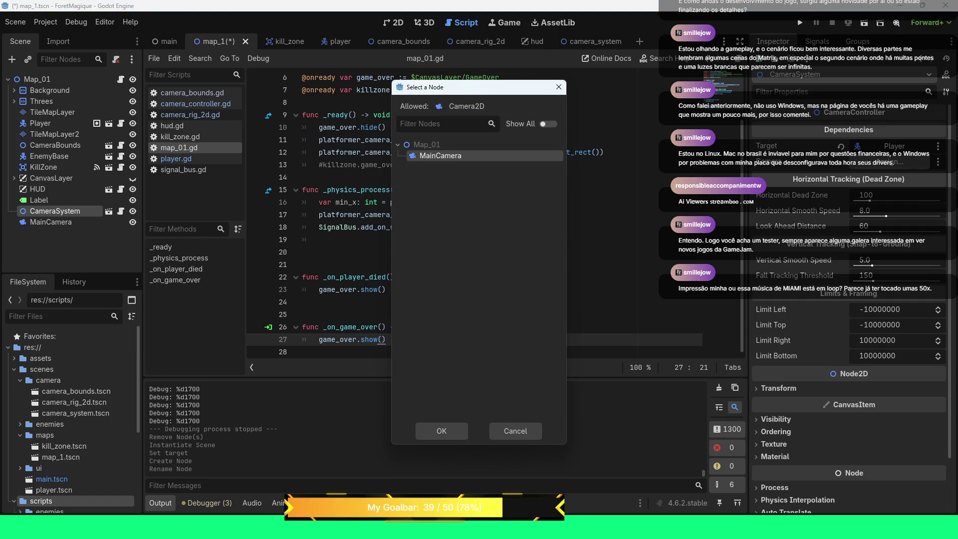
pyautogui.click(442, 431)
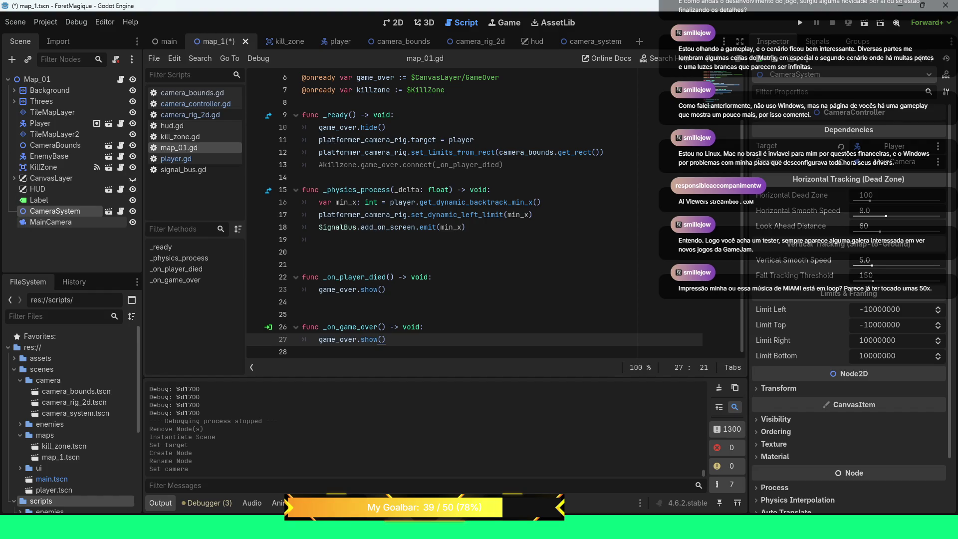
# - Save map_1, review MainCamera's Transform and CameraSystem's settings, then run the game
pyautogui.click(50, 222)
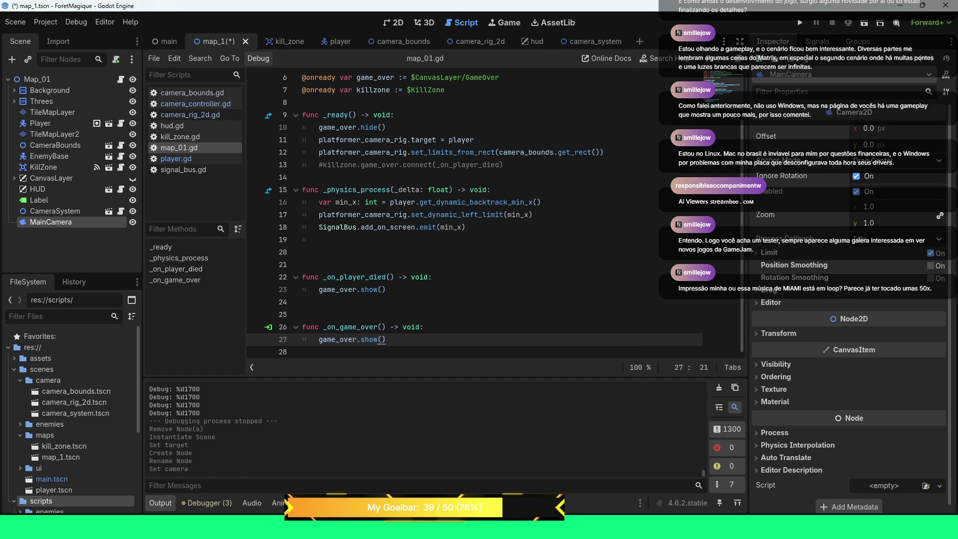
pyautogui.hotkey('ctrl', 's')
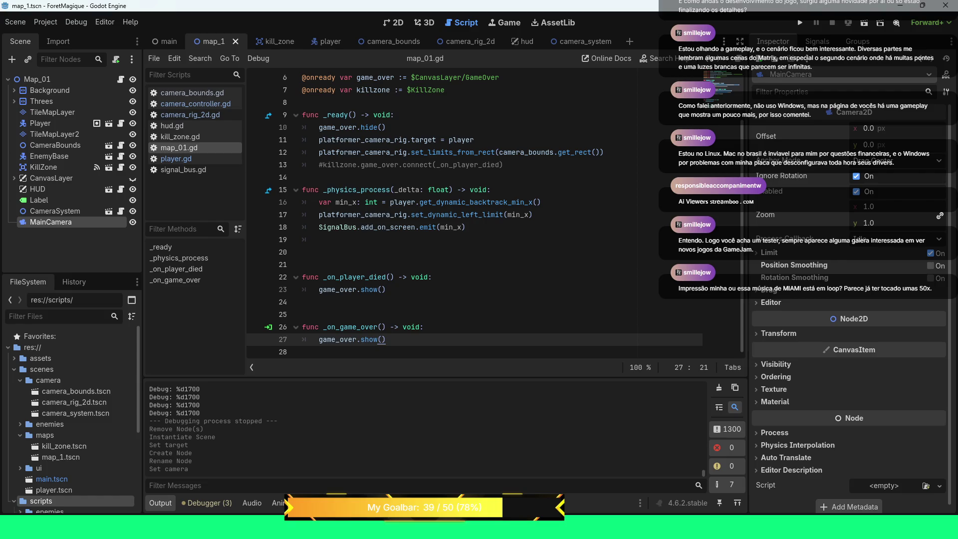
pyautogui.click(776, 333)
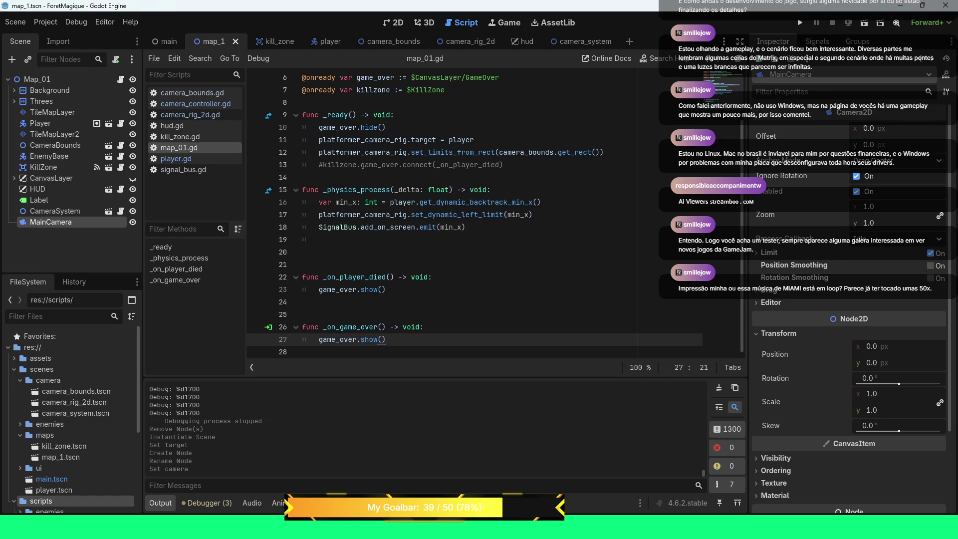
pyautogui.click(55, 211)
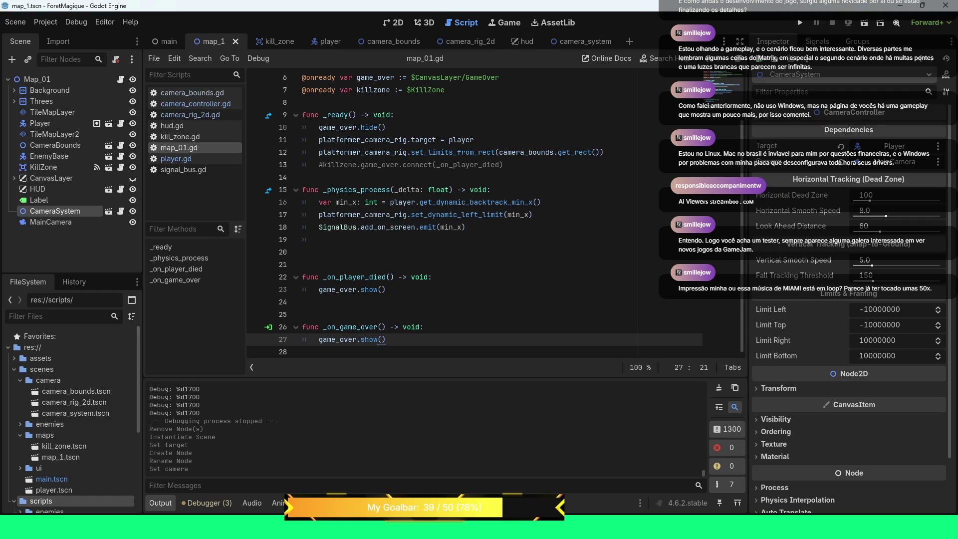
pyautogui.press('F5')
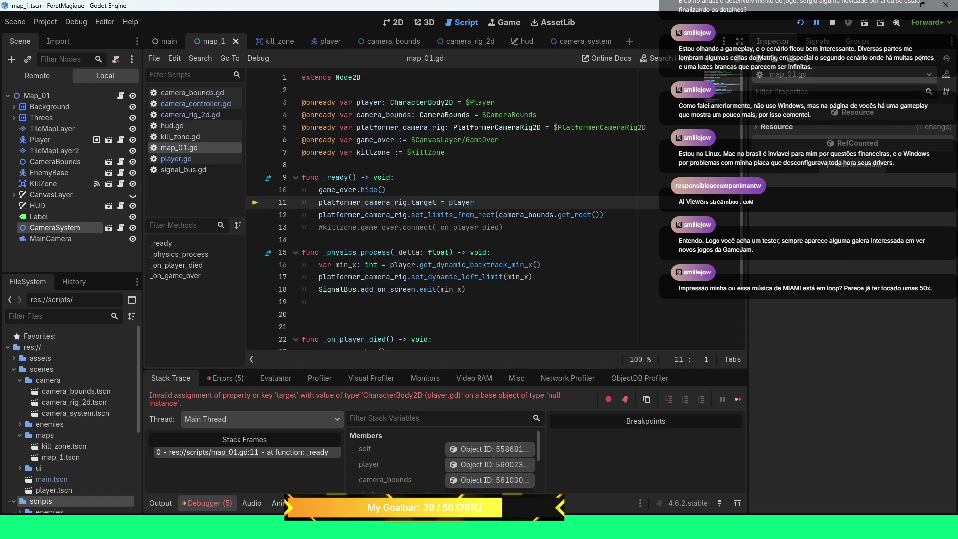
# - Comment out the two camera-rig lines 11–12 in _ready and restart the game
pyautogui.scroll(-2, 494, 209)
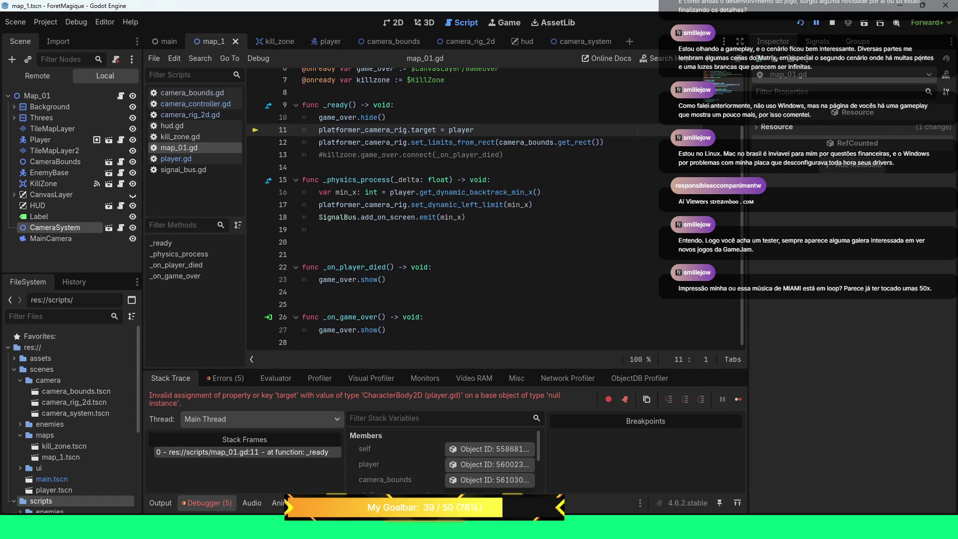
pyautogui.scroll(2, 494, 210)
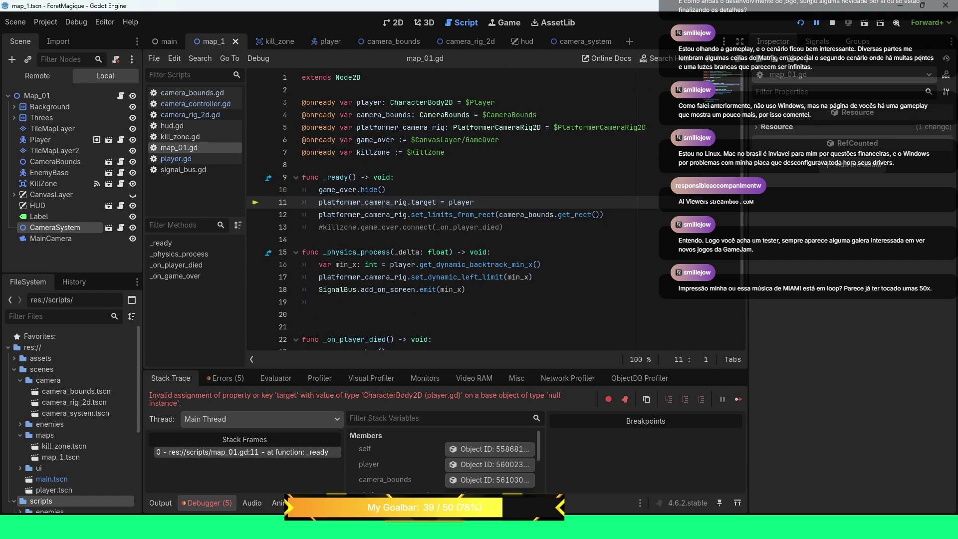
pyautogui.click(303, 165)
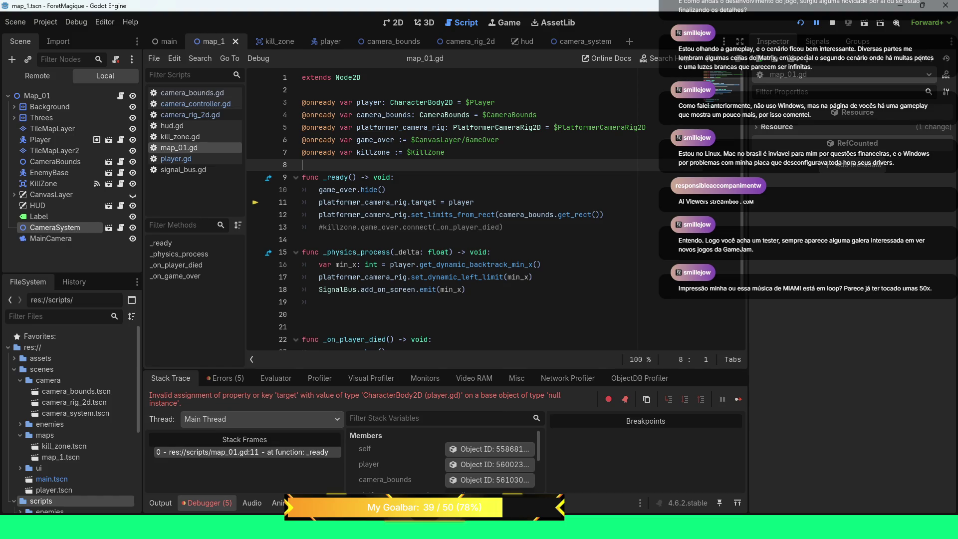
pyautogui.moveTo(604, 214)
pyautogui.mouseDown()
pyautogui.moveTo(301, 215)
pyautogui.moveTo(302, 202)
pyautogui.mouseUp()
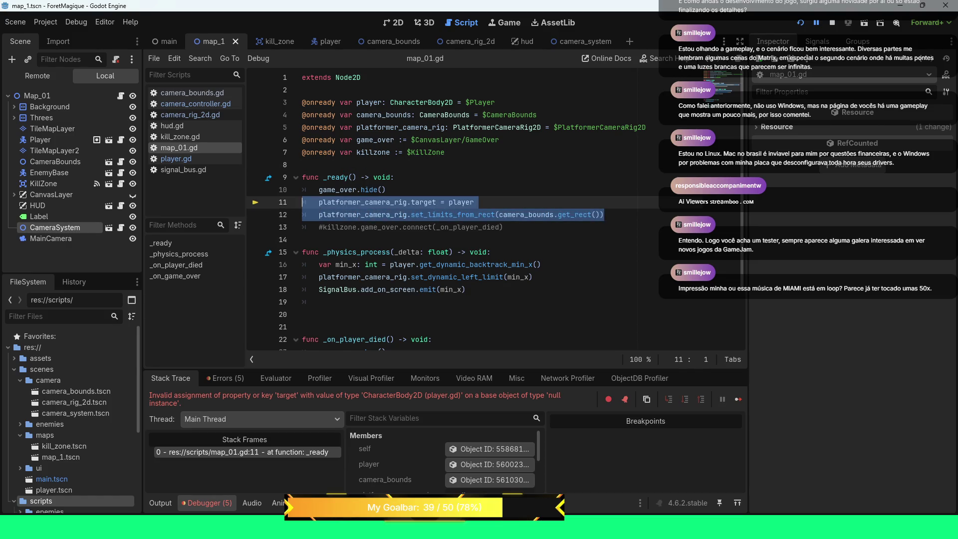
pyautogui.hotkey('ctrl', 'k')
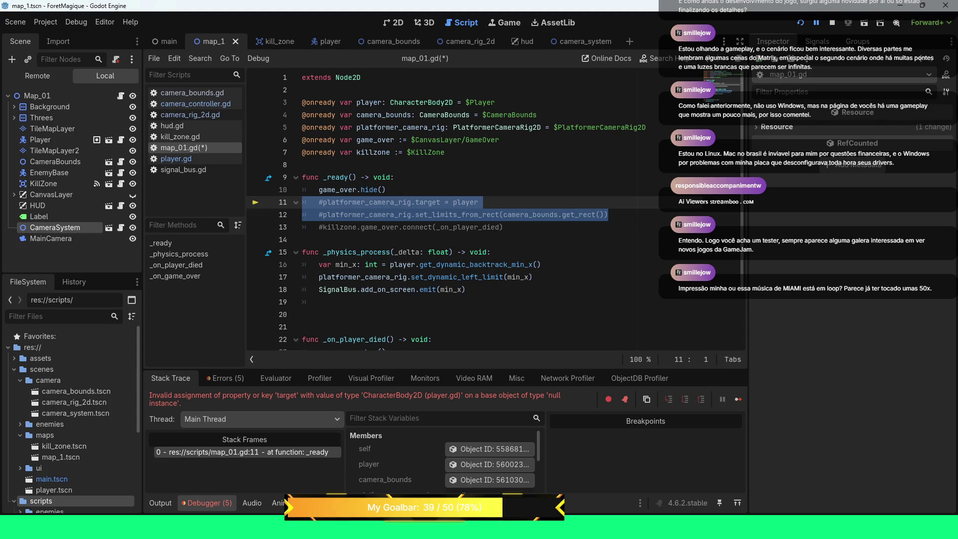
pyautogui.click(832, 22)
pyautogui.click(800, 23)
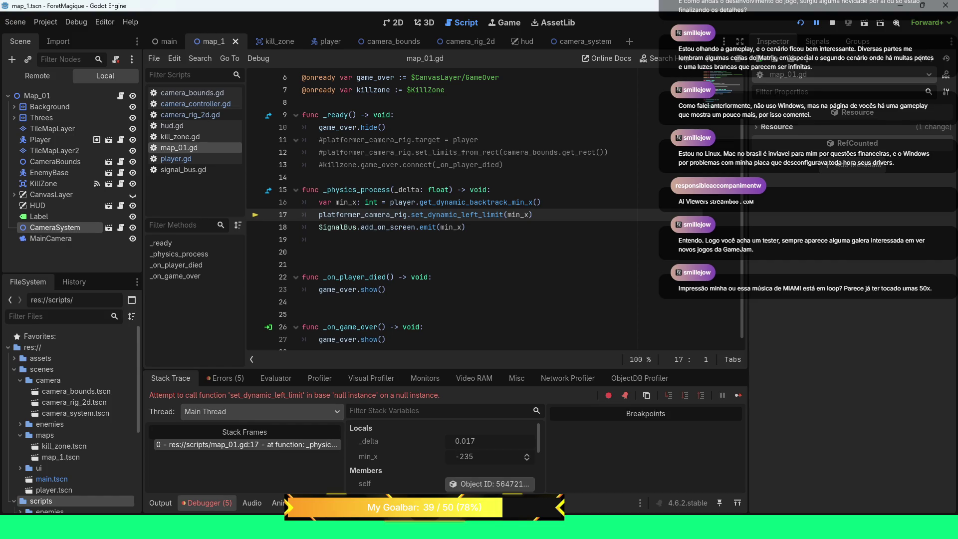
# - Comment out the whole _physics_process function on lines 15–18
pyautogui.scroll(-1, 301, 205)
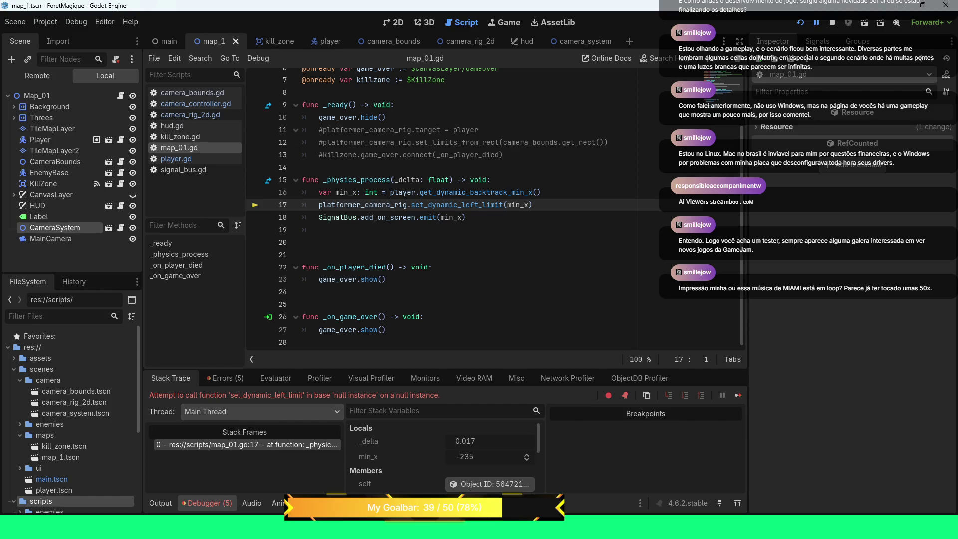
pyautogui.click(465, 217)
pyautogui.hotkey('shift', 'Up')
pyautogui.hotkey('shift', 'Up')
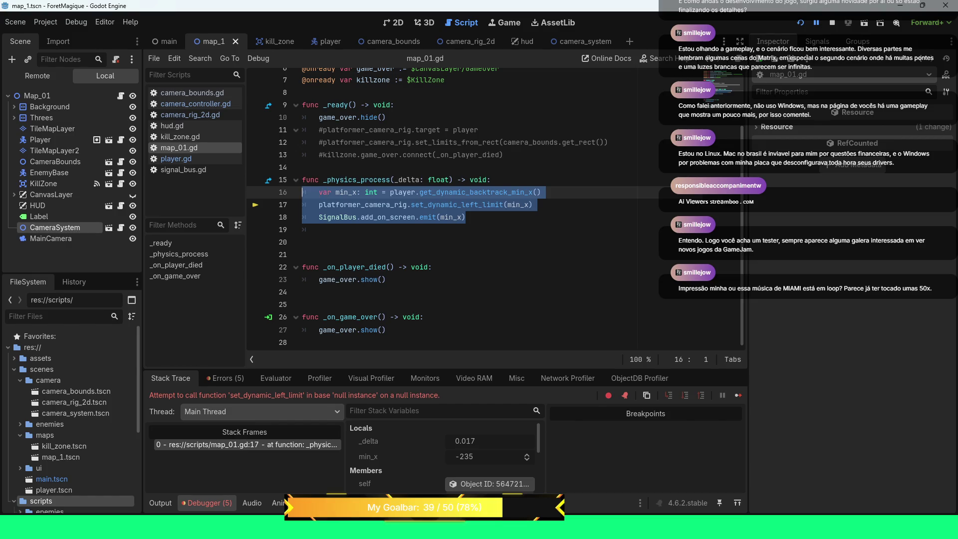
pyautogui.hotkey('shift', 'Up')
pyautogui.hotkey('shift', 'Home')
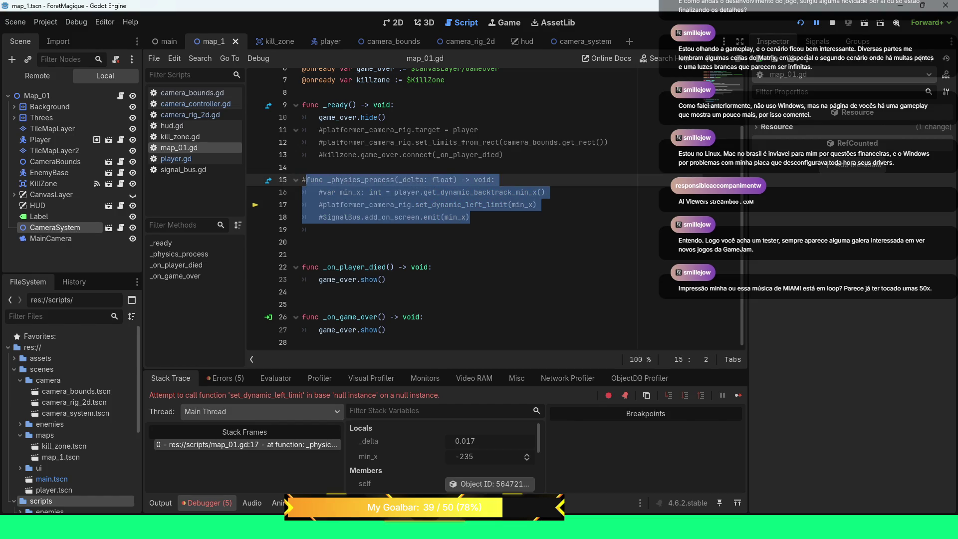
pyautogui.click(545, 192)
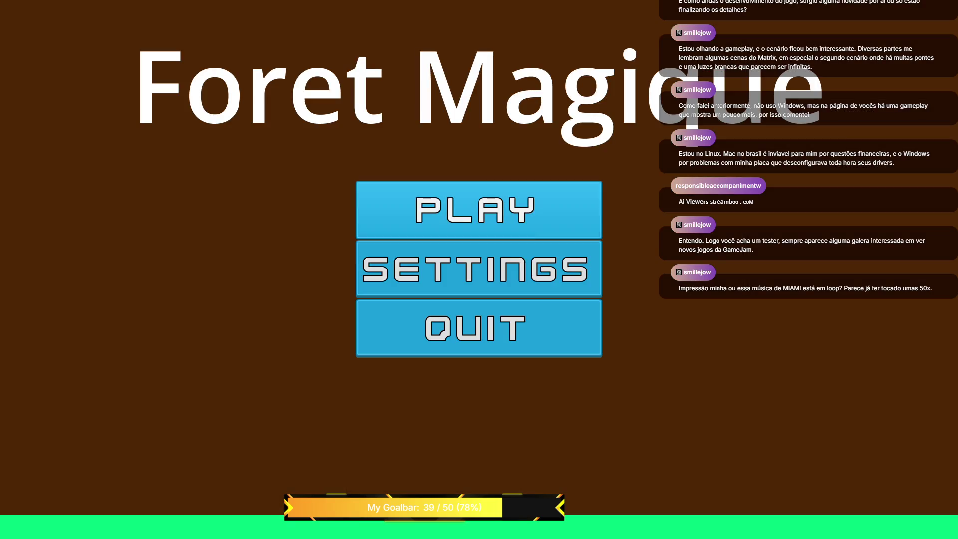
# - Play the forest level, running and jumping the knight both ways to test the camera, then close the game
pyautogui.press('Return')
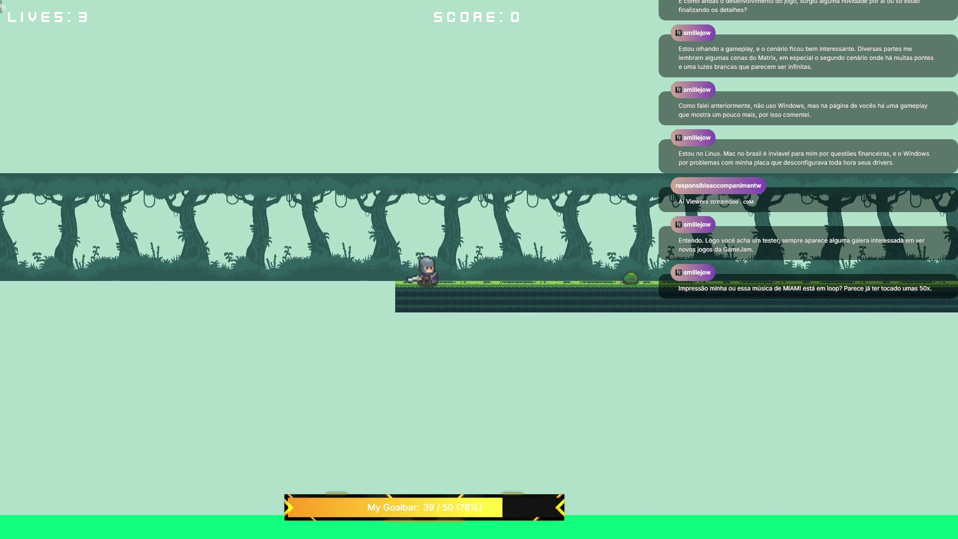
pyautogui.press('Right')
pyautogui.press('Left')
pyautogui.press('Right')
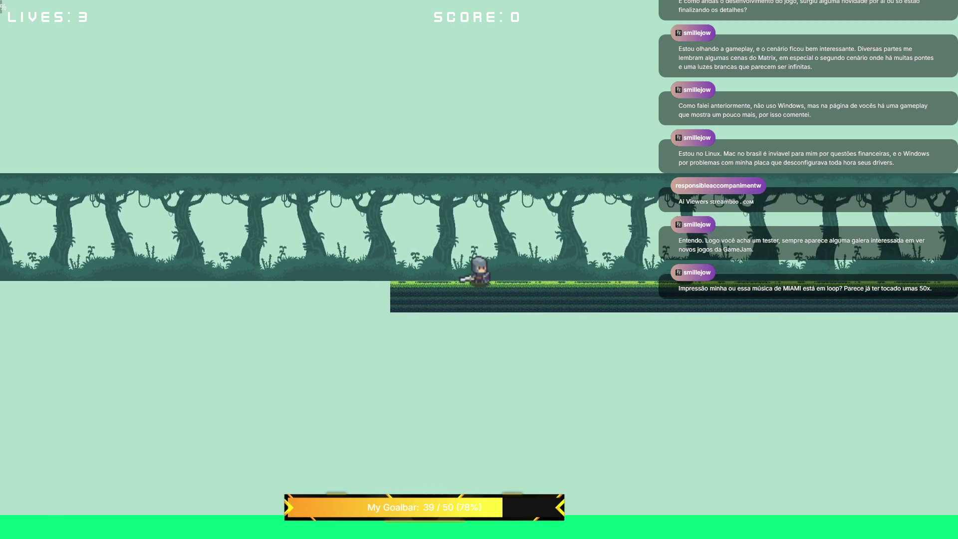
pyautogui.press('space')
pyautogui.press('Right')
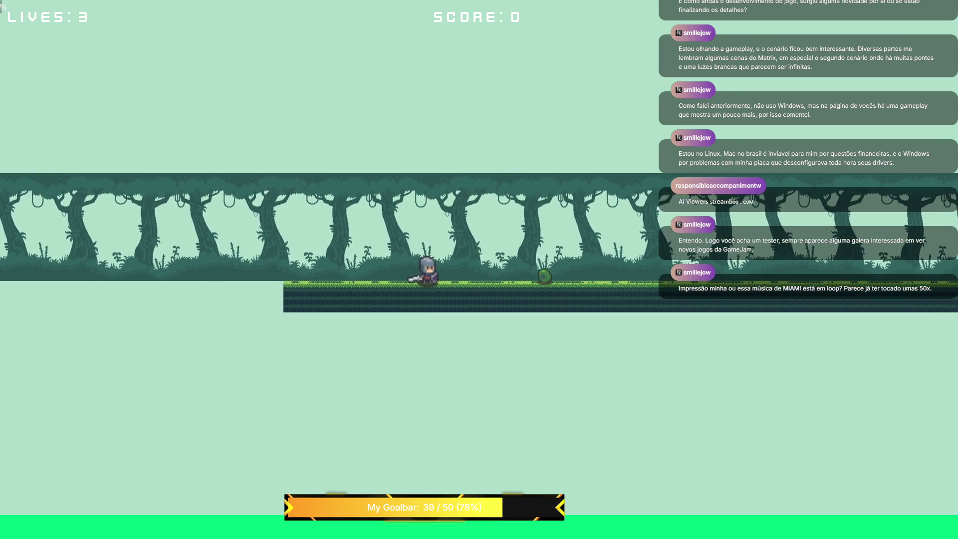
pyautogui.press('space')
pyautogui.press('Right')
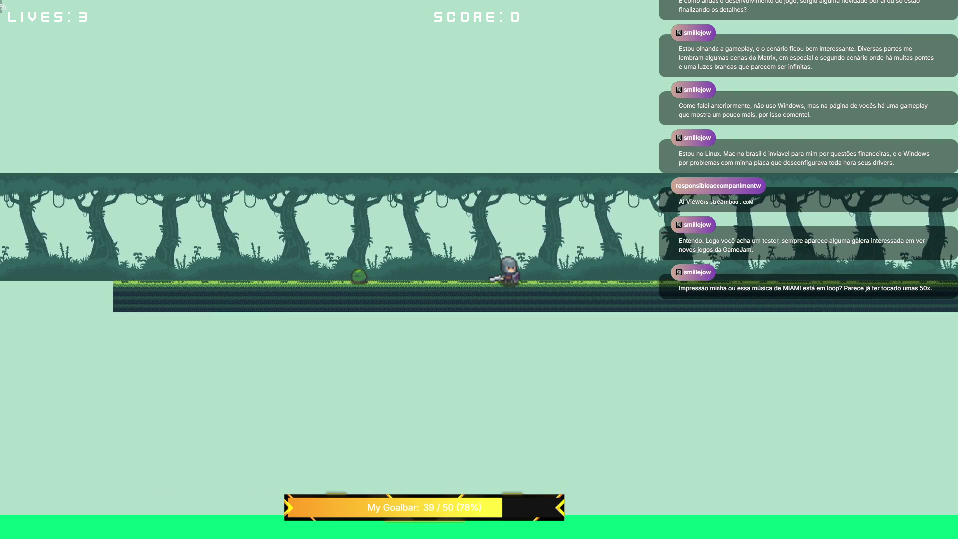
pyautogui.press('Right')
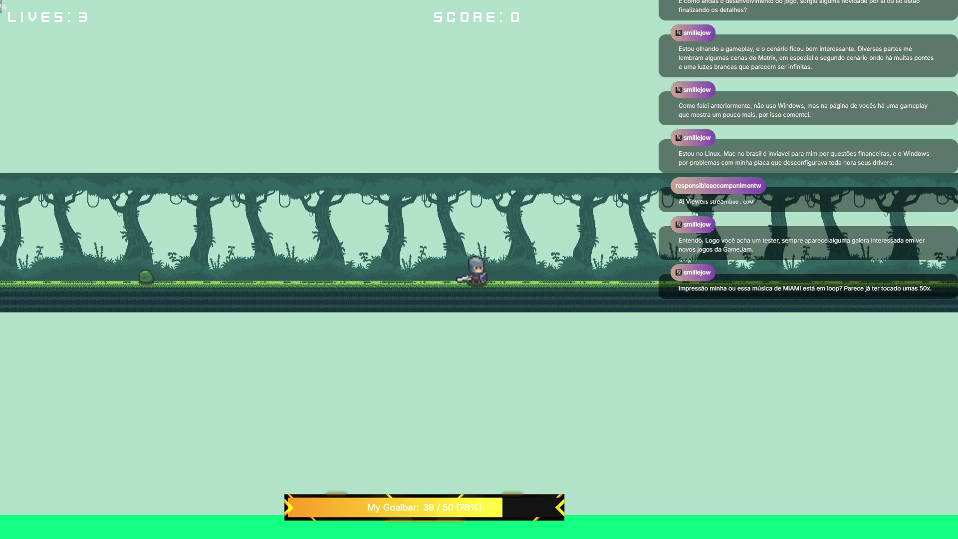
pyautogui.press('Left')
pyautogui.press('Right')
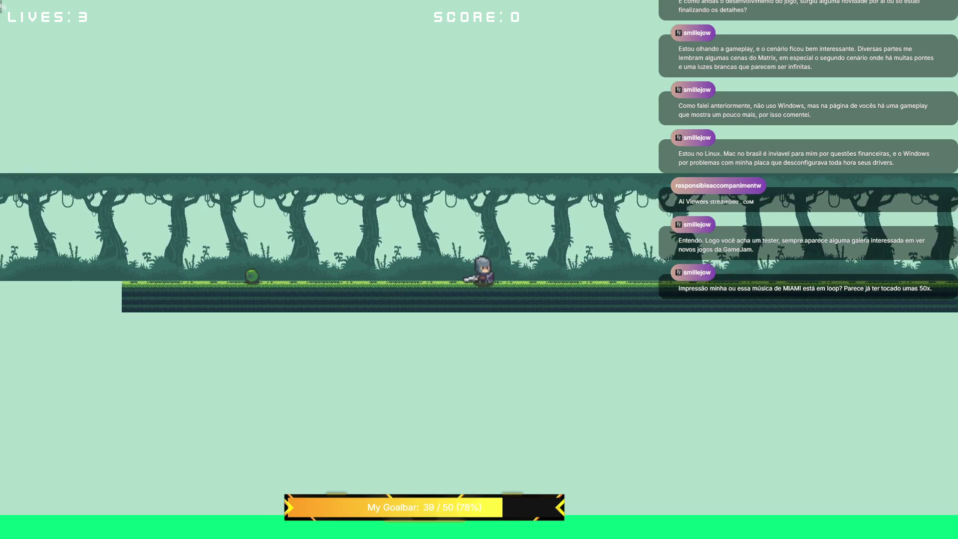
pyautogui.press('Left')
pyautogui.press('space')
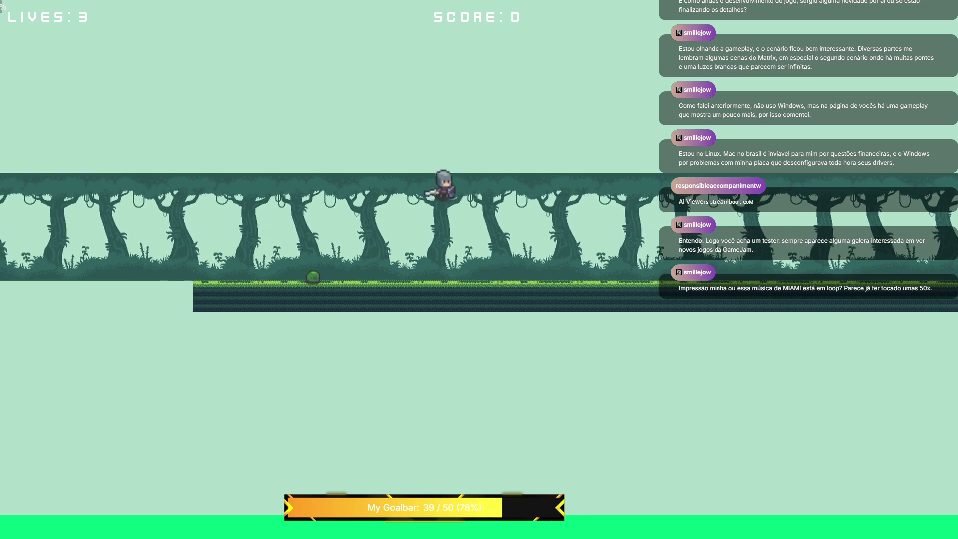
pyautogui.press('Right')
pyautogui.press('Left')
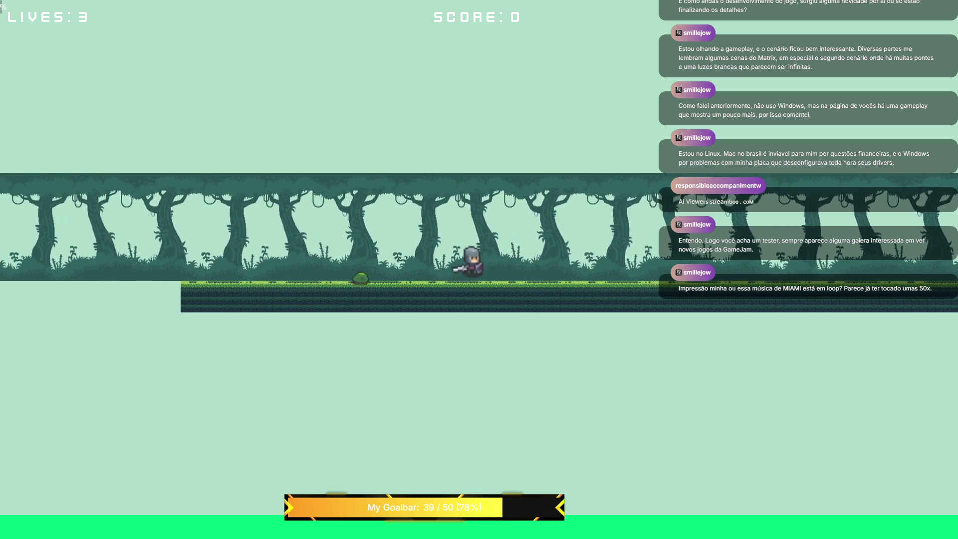
pyautogui.press('Right')
pyautogui.press('space')
pyautogui.press('Right')
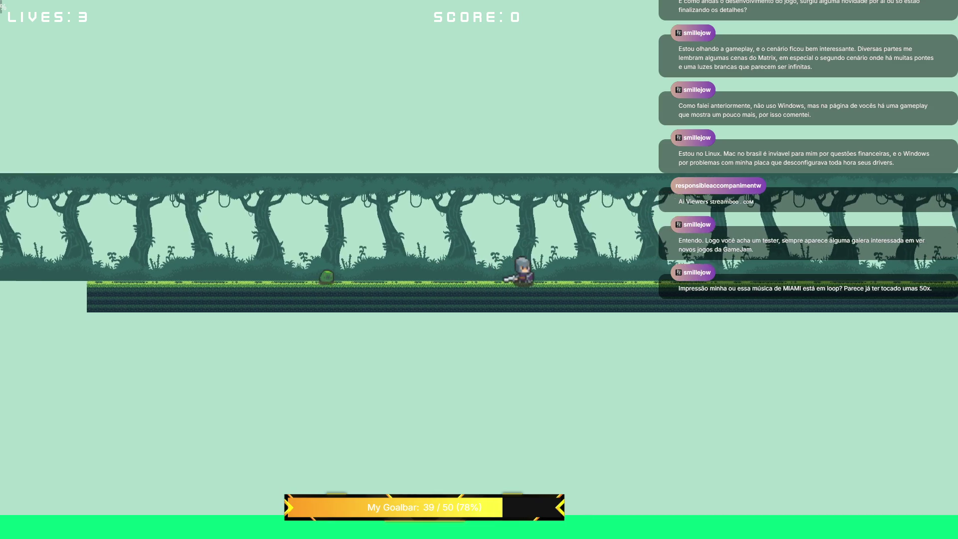
pyautogui.press('Left')
pyautogui.press('space')
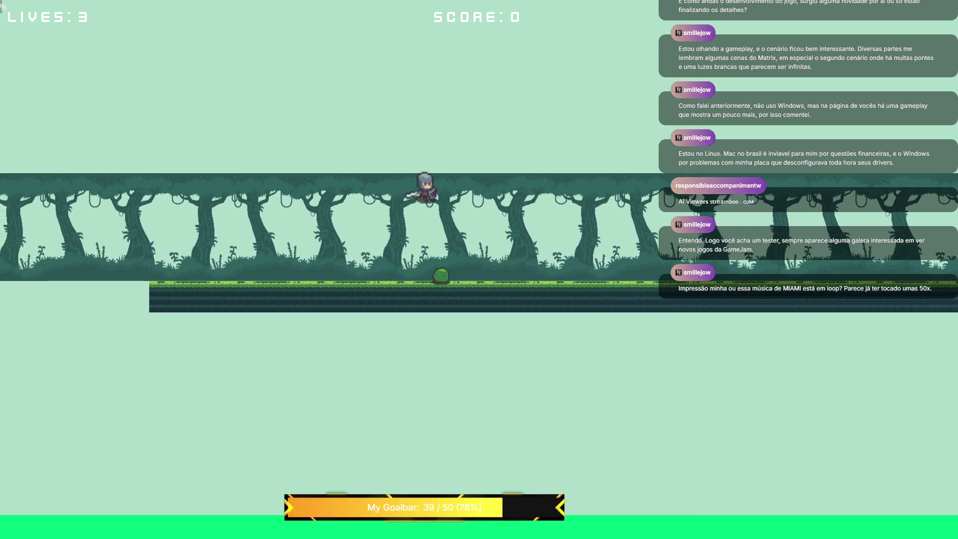
pyautogui.press('Right')
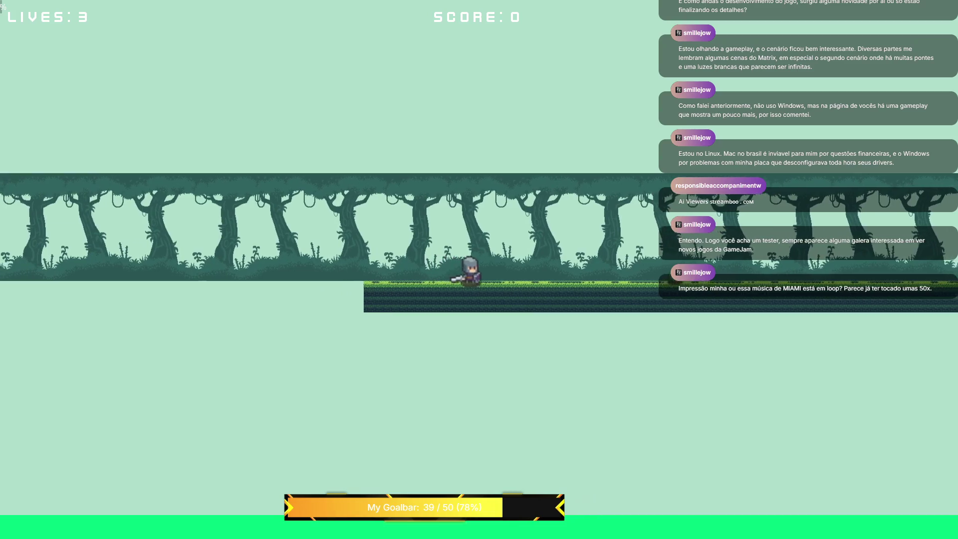
pyautogui.press('space')
pyautogui.press('Right')
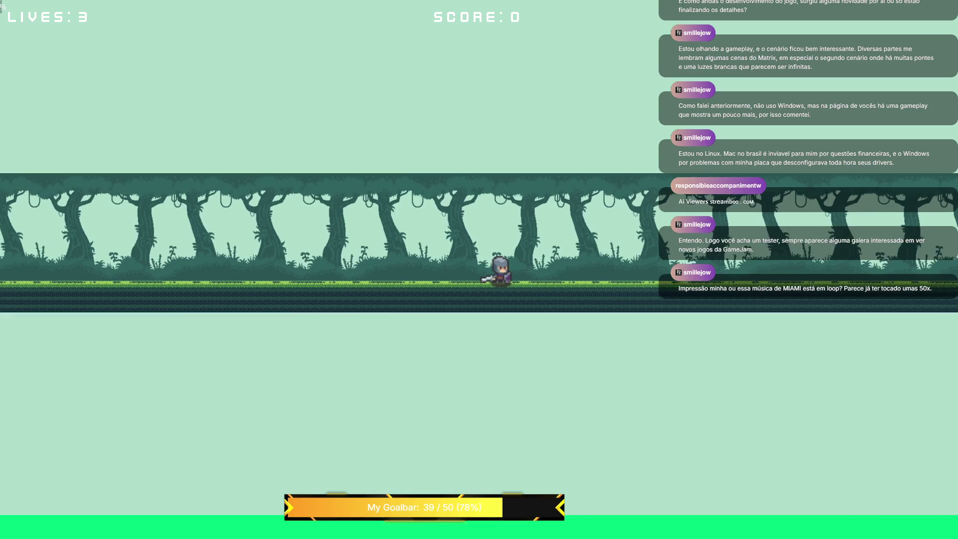
pyautogui.hotkey('alt', 'F4')
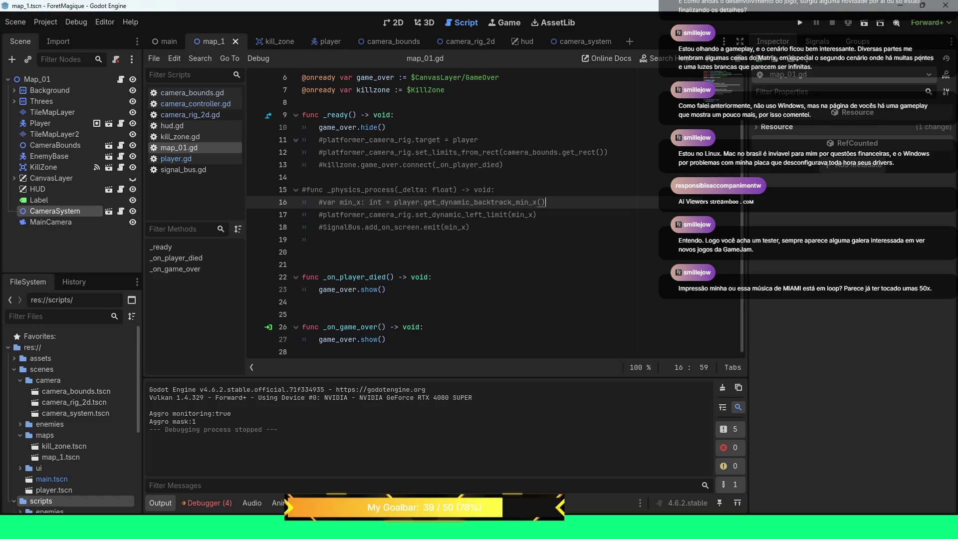
# - Set CameraSystem's Limit Left to 0, save map_1, and run the game again
pyautogui.click(39, 200)
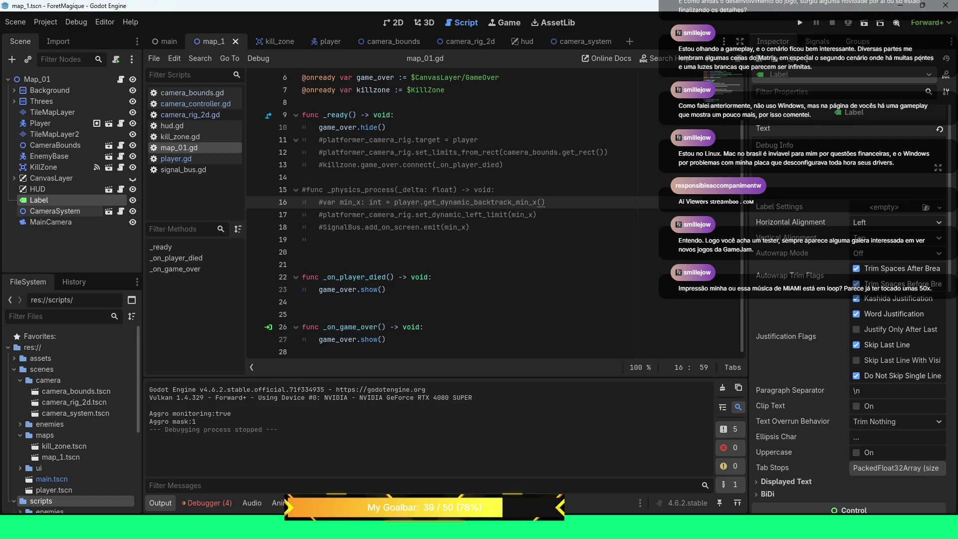
pyautogui.click(55, 210)
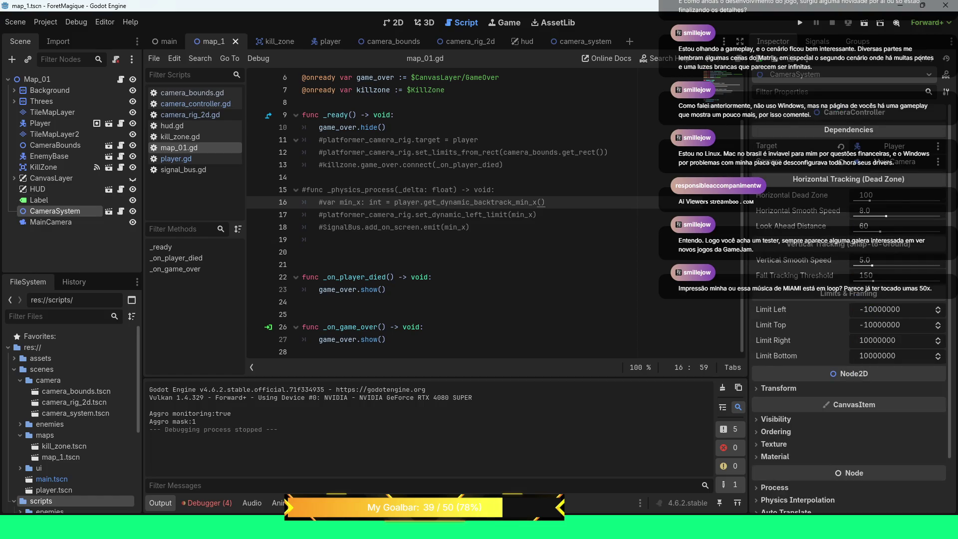
pyautogui.click(893, 309)
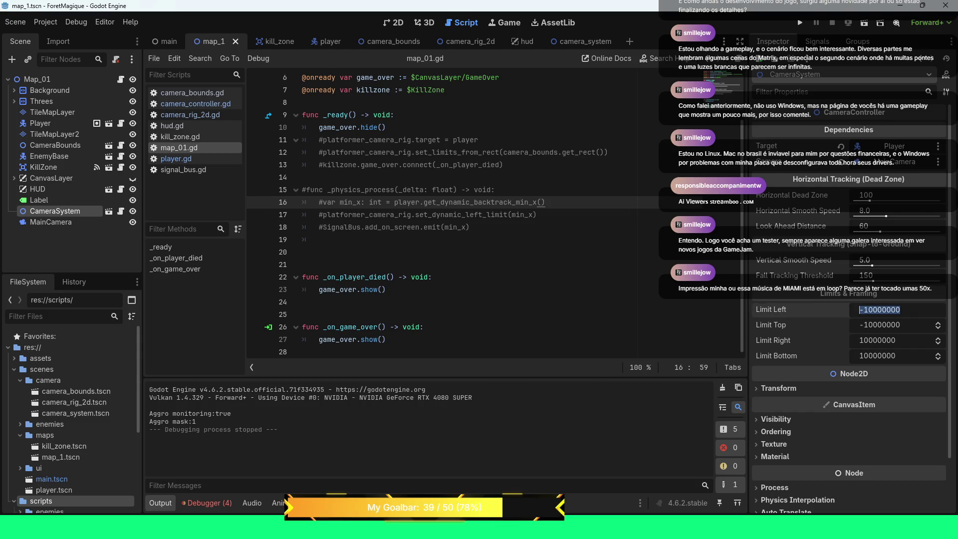
pyautogui.write('0')
pyautogui.press('Return')
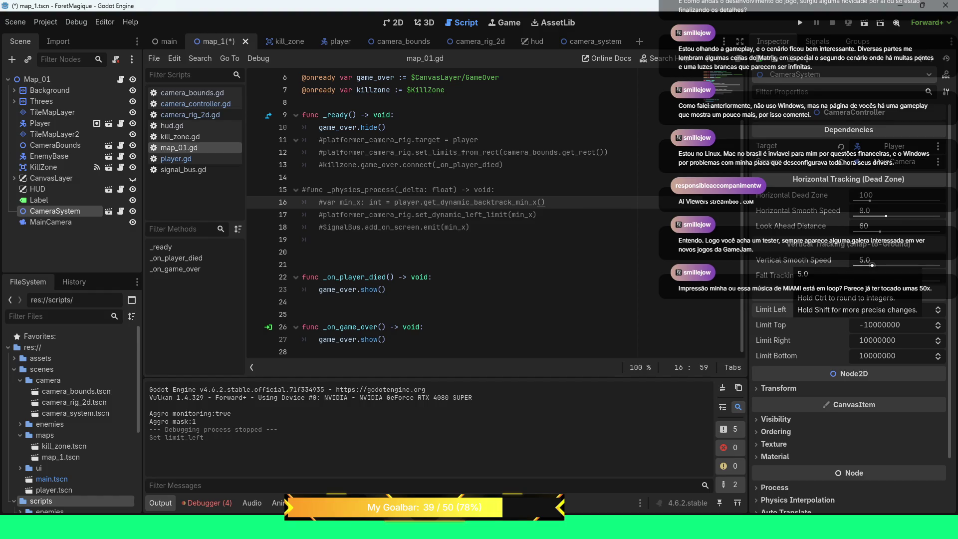
pyautogui.hotkey('ctrl', 's')
pyautogui.press('F5')
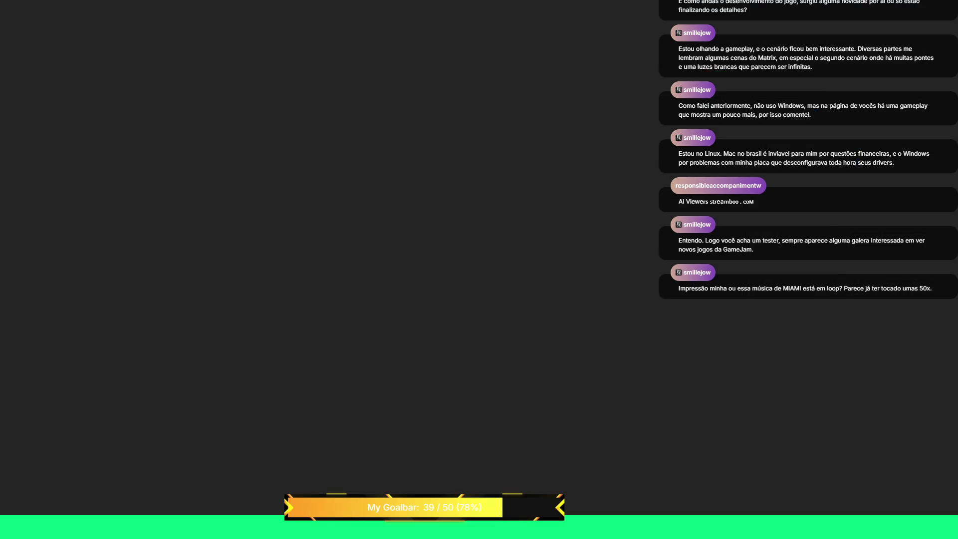
# - Start the game from the title screen and run the knight right, jumping along the way
pyautogui.press('Return')
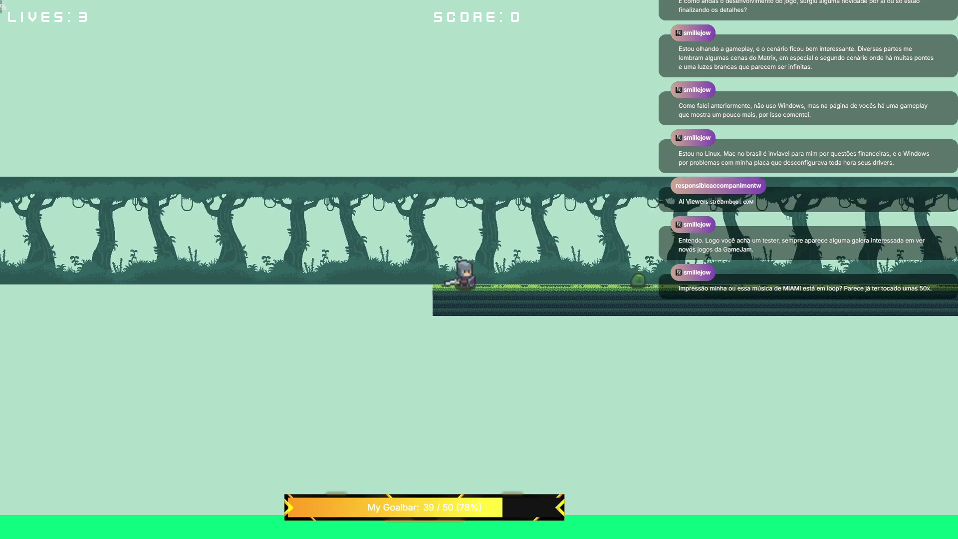
pyautogui.press('Right')
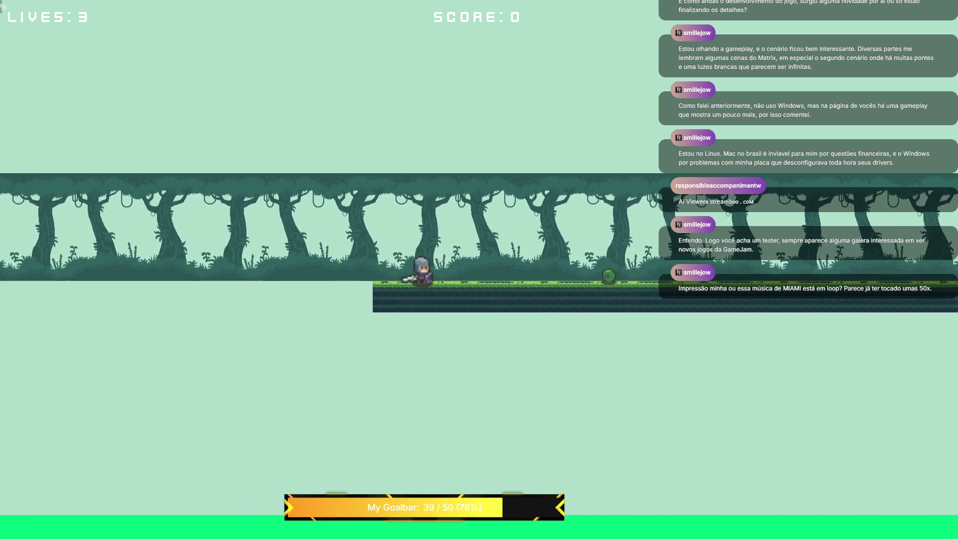
pyautogui.press('Right')
pyautogui.press('space')
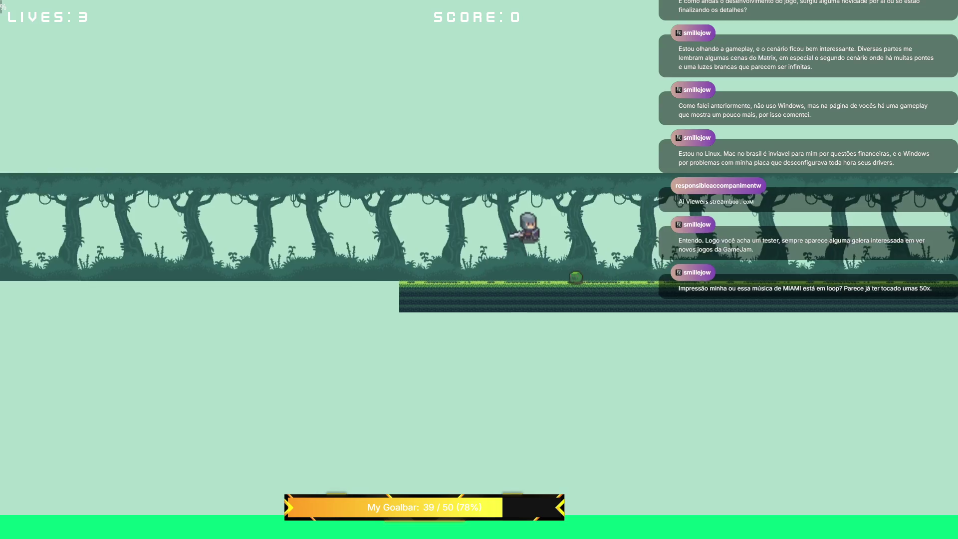
pyautogui.press('Right')
# - Run the knight back left with a jump to check the camera follows, then stop the game with F8
pyautogui.press('Left')
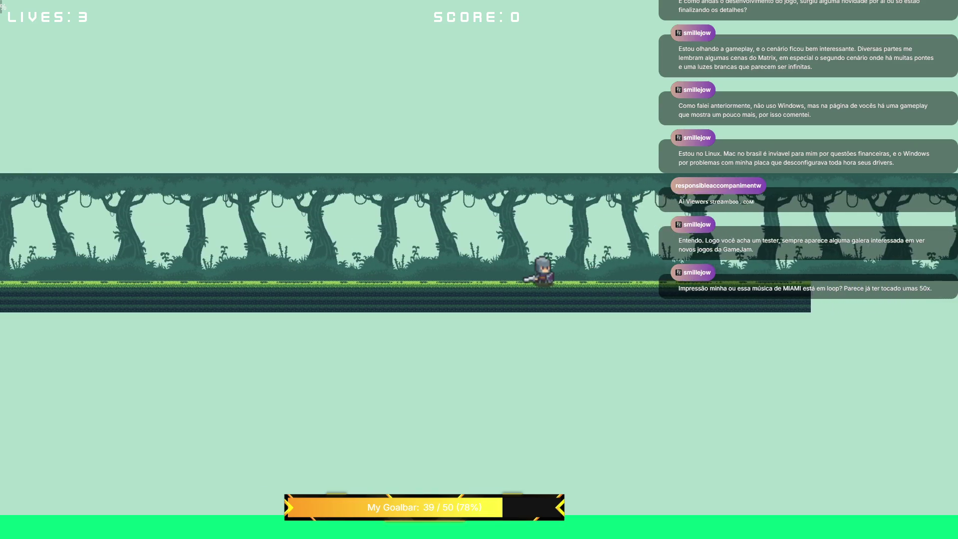
pyautogui.press('Left')
pyautogui.press('Left')
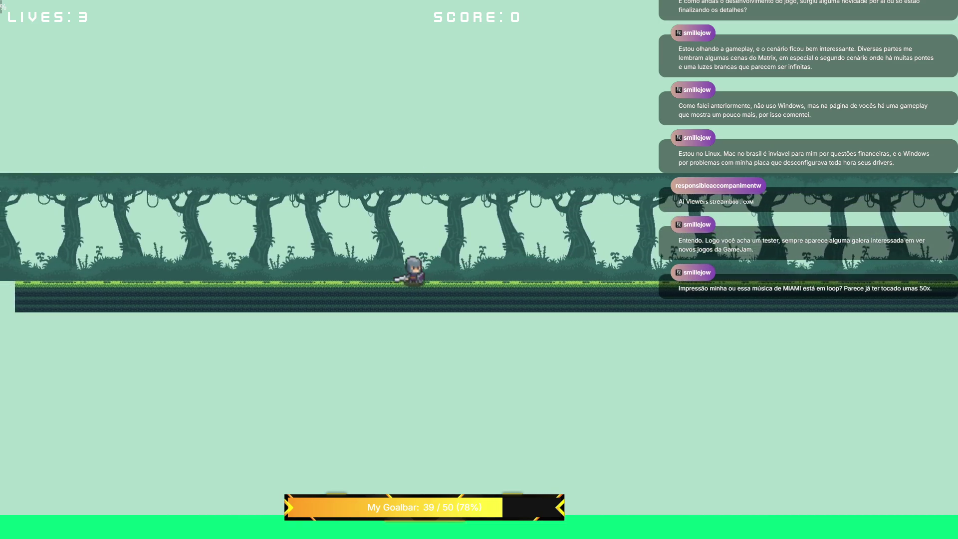
pyautogui.press('Left')
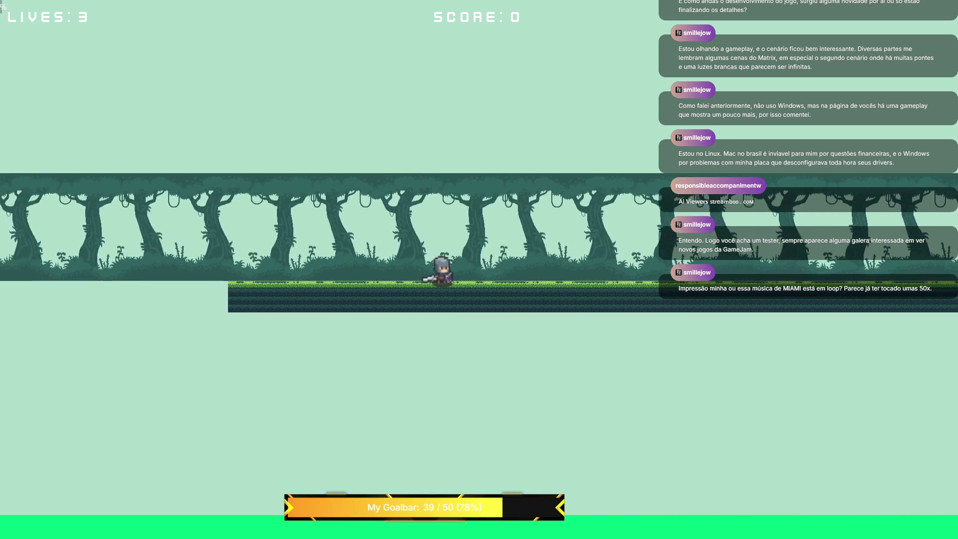
pyautogui.press('Left')
pyautogui.press('space')
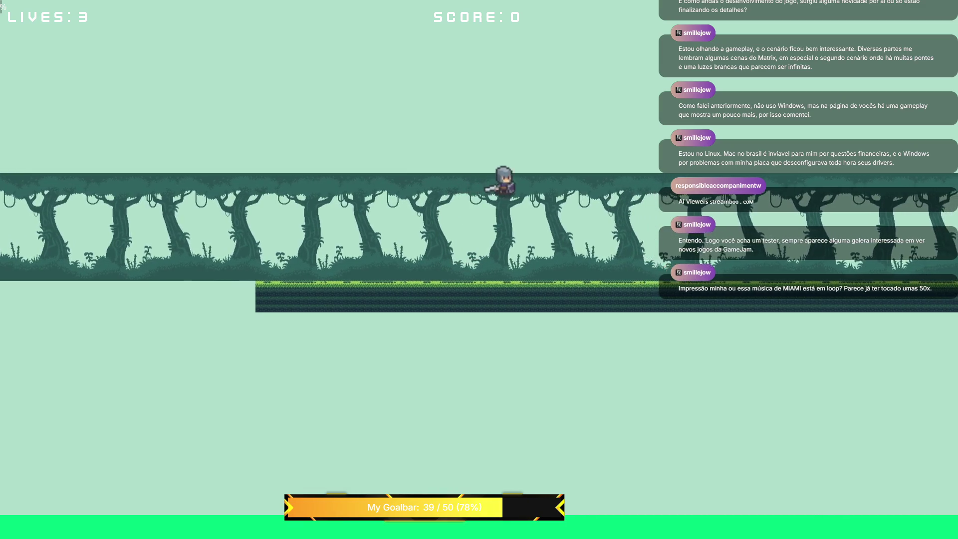
pyautogui.press('Left')
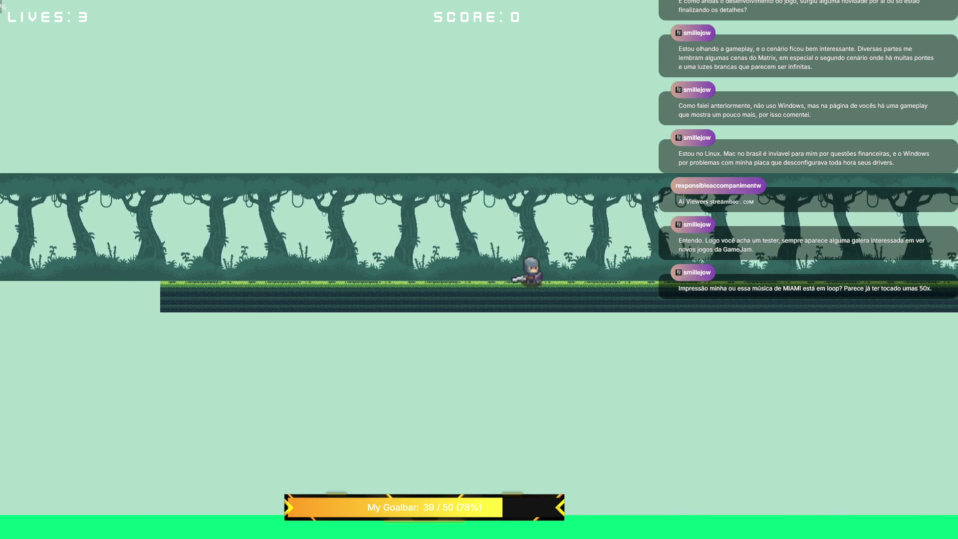
pyautogui.press('Right')
pyautogui.press('Left')
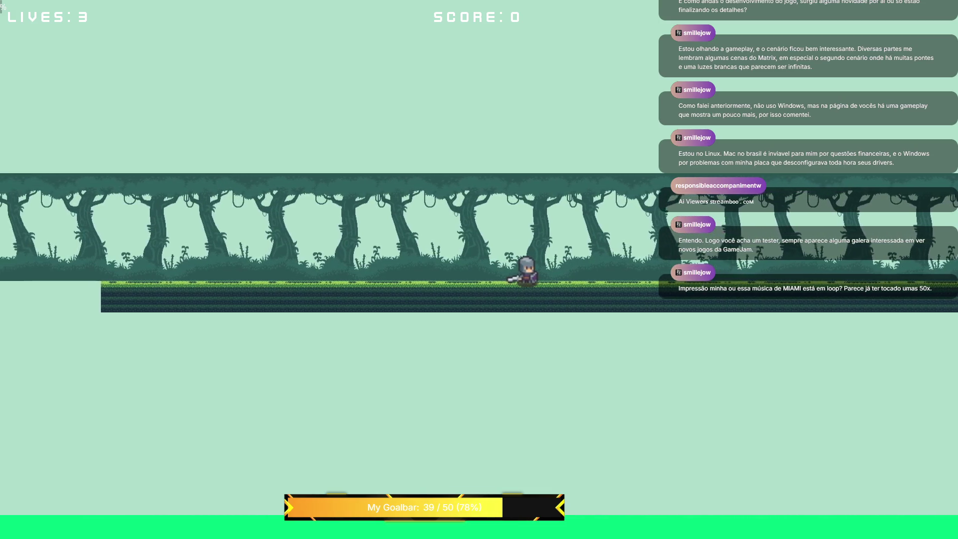
pyautogui.press('F8')
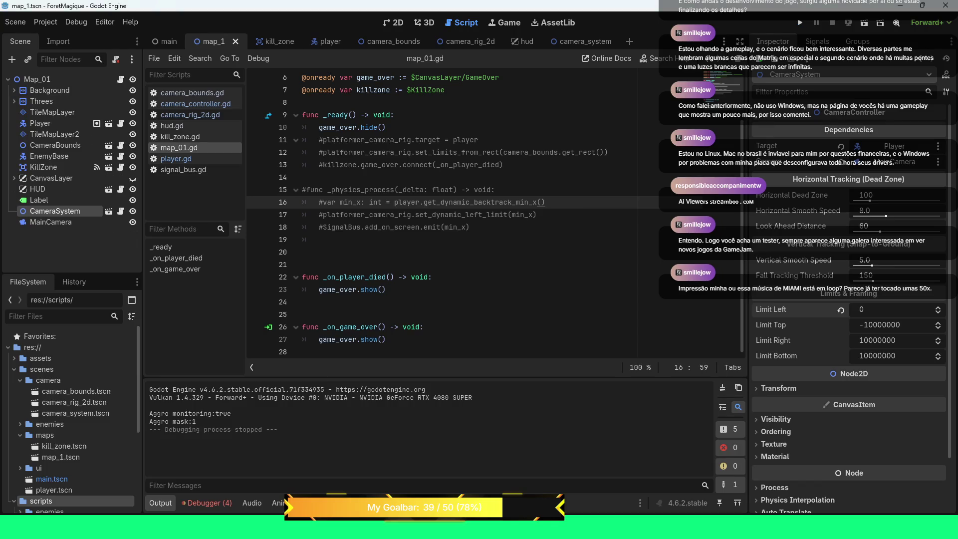
# - Open player.gd and unfold, review, and refold the commented backtrack limit block
pyautogui.scroll(2, 449, 215)
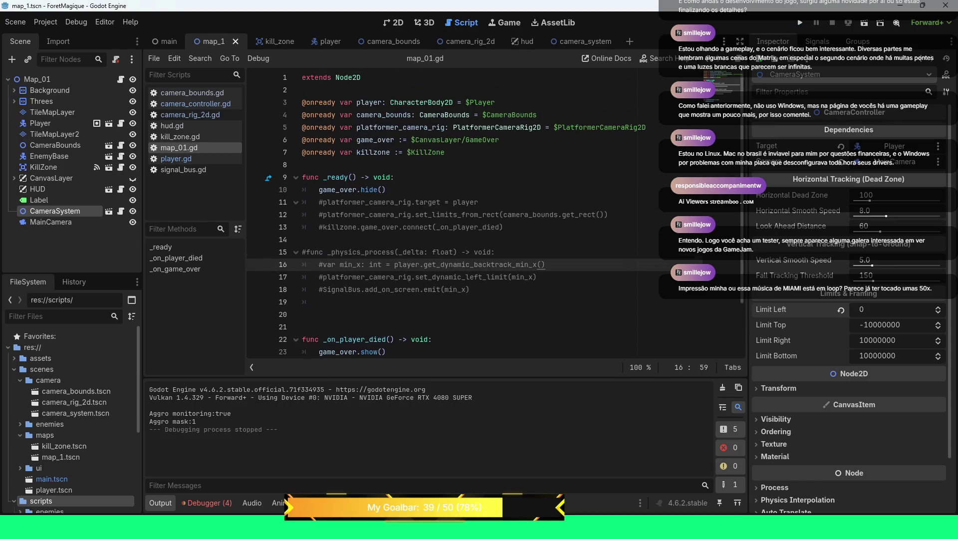
pyautogui.click(176, 159)
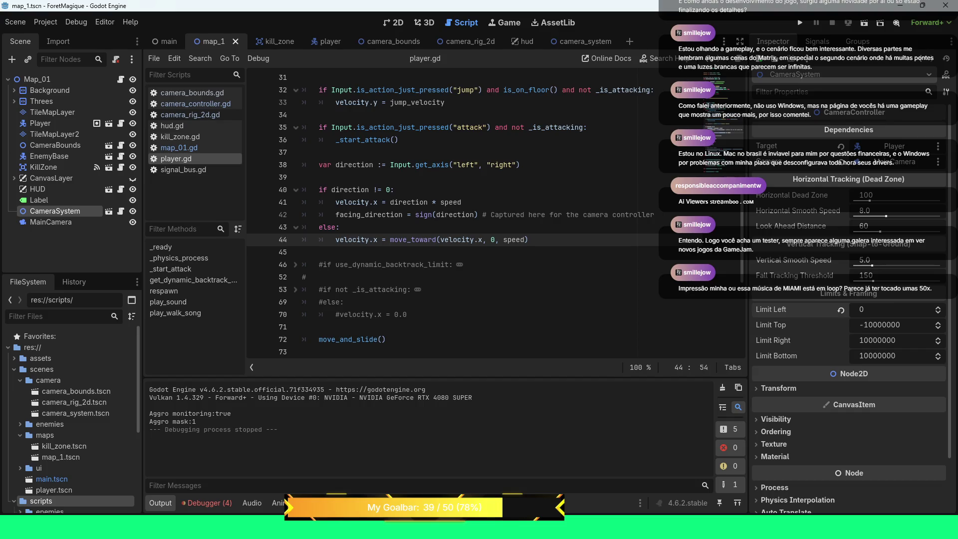
pyautogui.scroll(3, 474, 215)
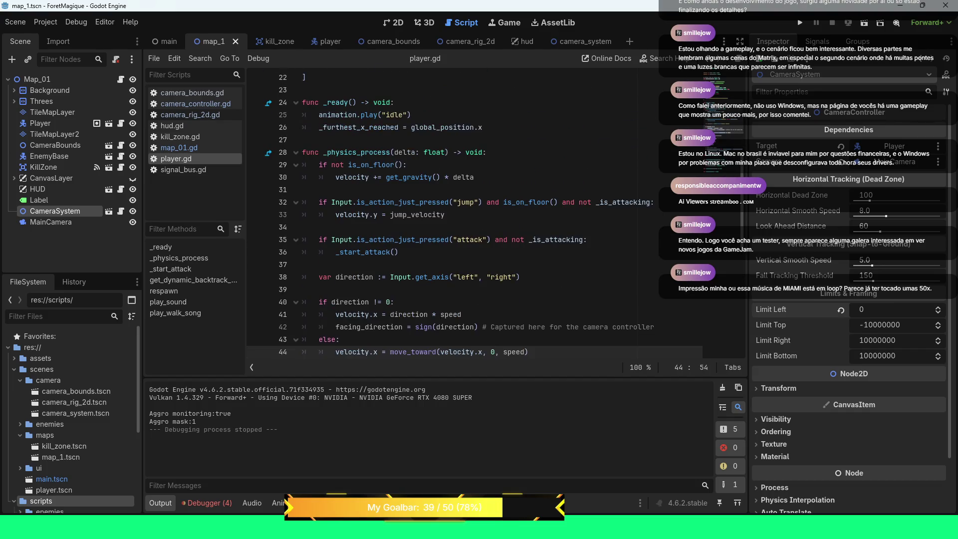
pyautogui.scroll(7, 474, 215)
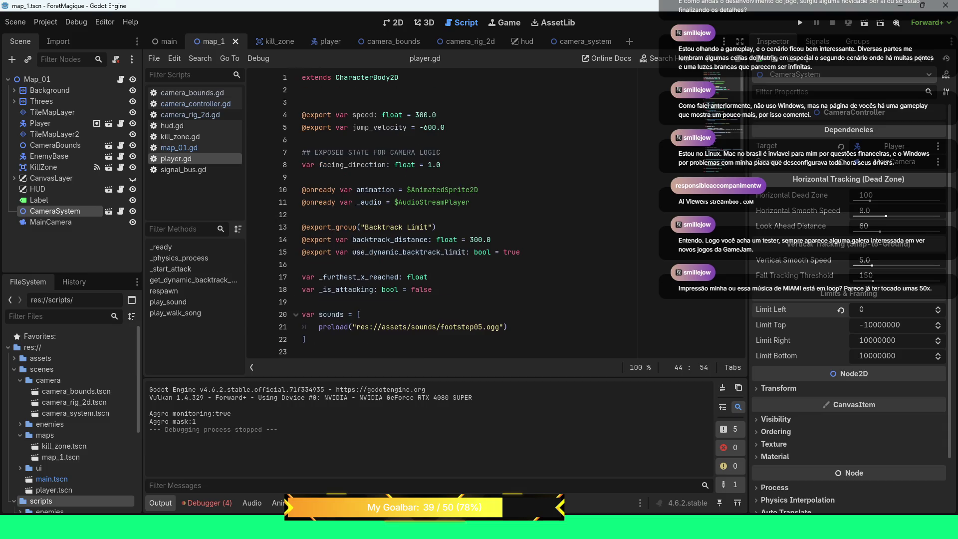
pyautogui.scroll(-10, 474, 214)
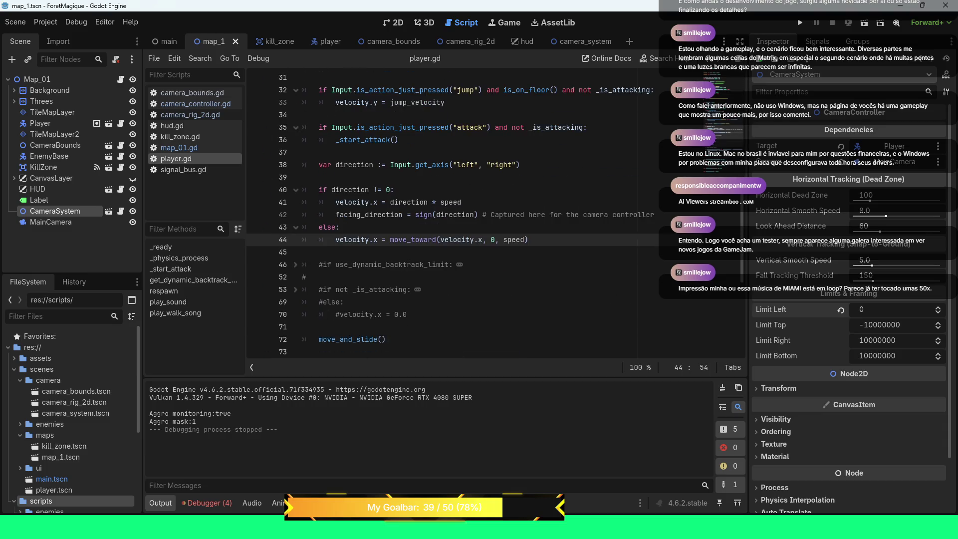
pyautogui.click(296, 265)
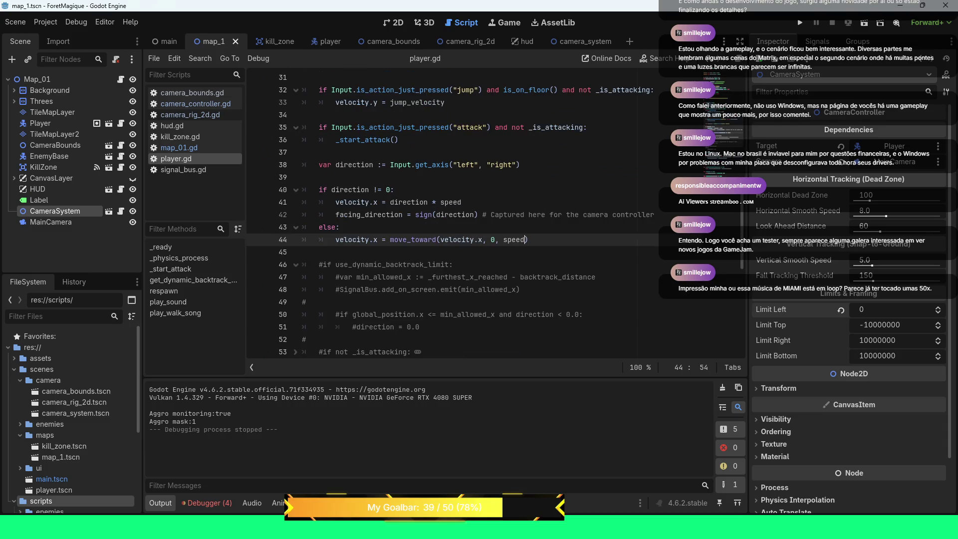
pyautogui.scroll(-2, 474, 215)
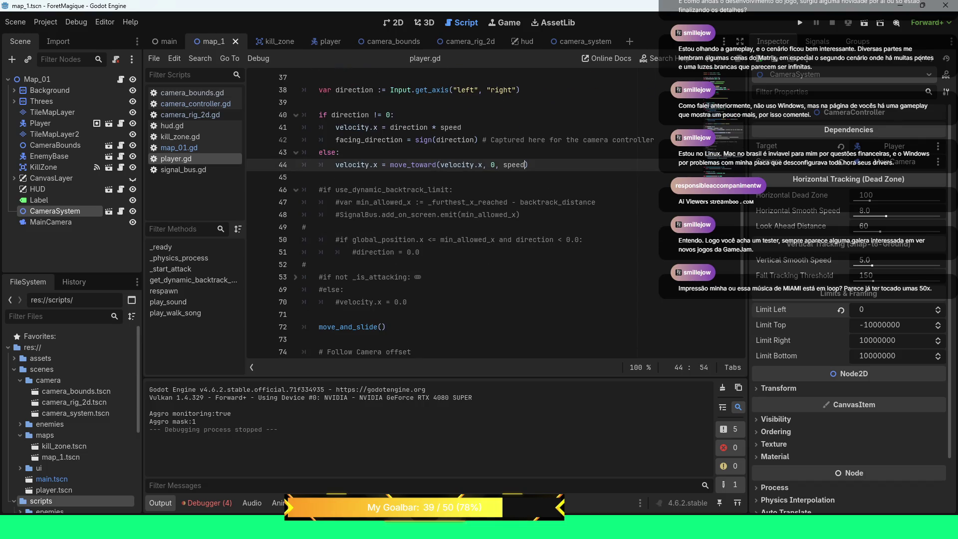
pyautogui.click(295, 190)
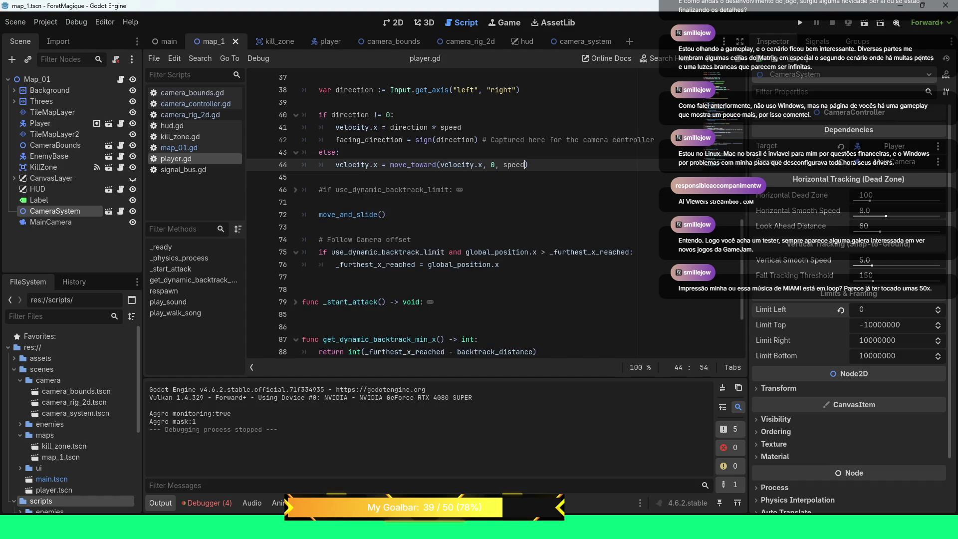
# - Unfold the _start_attack function, scroll through it, and fold it again
pyautogui.click(295, 302)
pyautogui.scroll(-1, 296, 264)
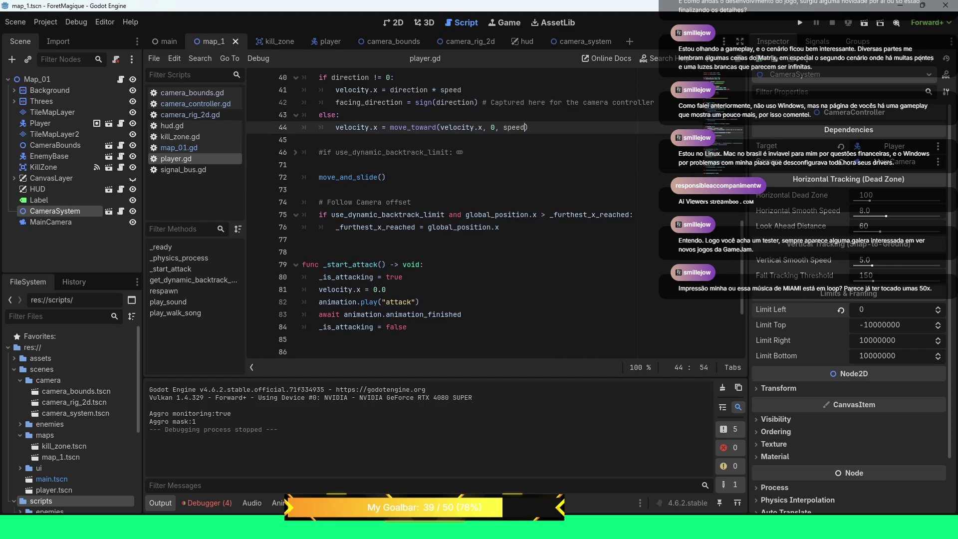
pyautogui.scroll(-1, 495, 213)
pyautogui.scroll(-2, 496, 214)
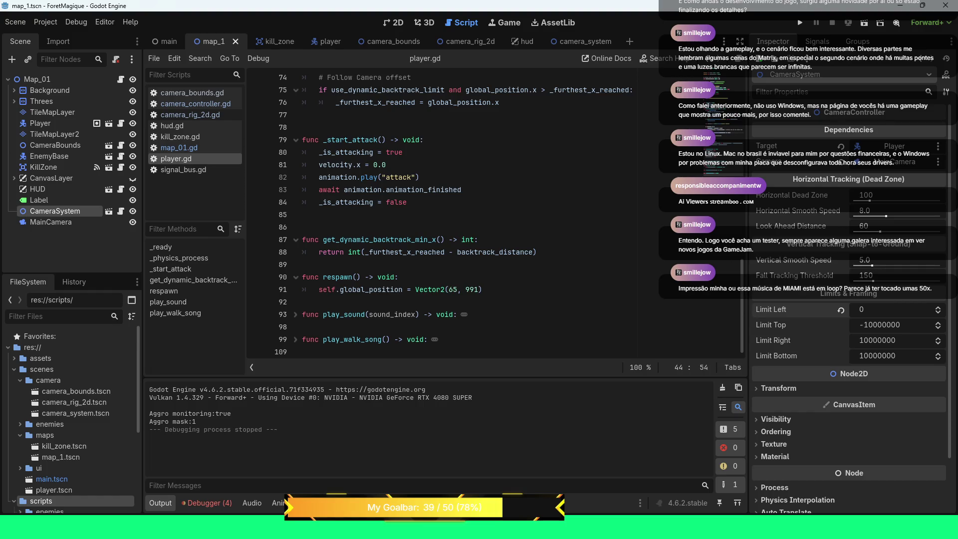
pyautogui.click(295, 140)
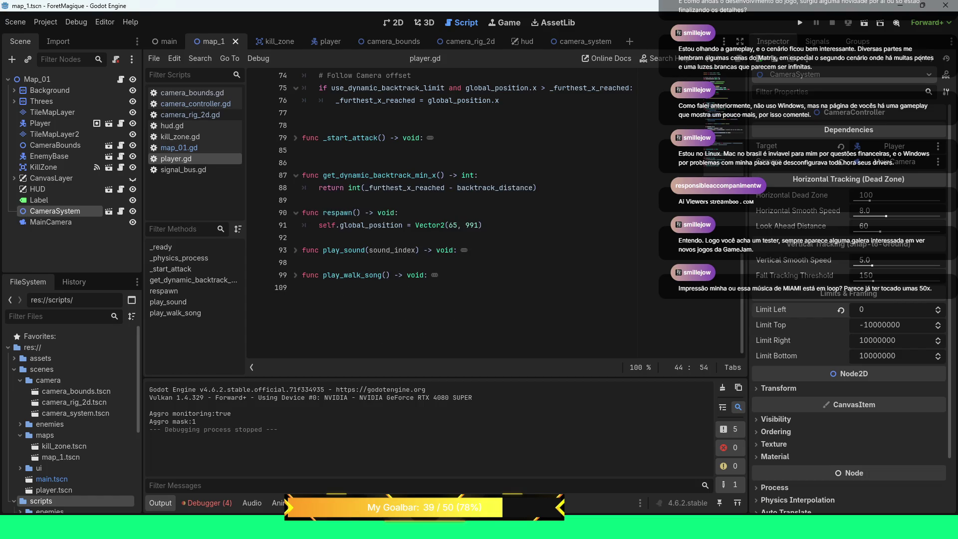
# - Unfold play_walk_song to review its code, then fold it back
pyautogui.click(295, 275)
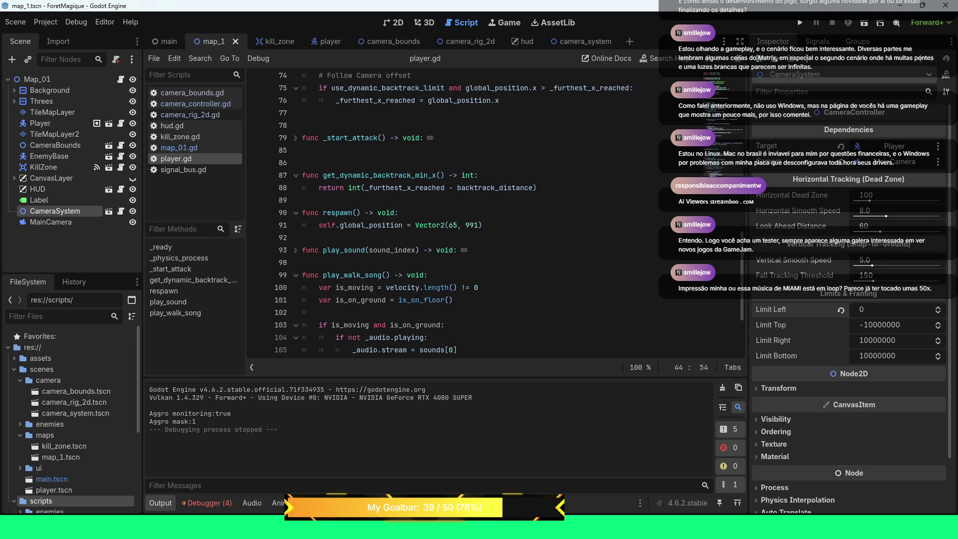
pyautogui.scroll(1, 508, 213)
pyautogui.scroll(-3, 509, 213)
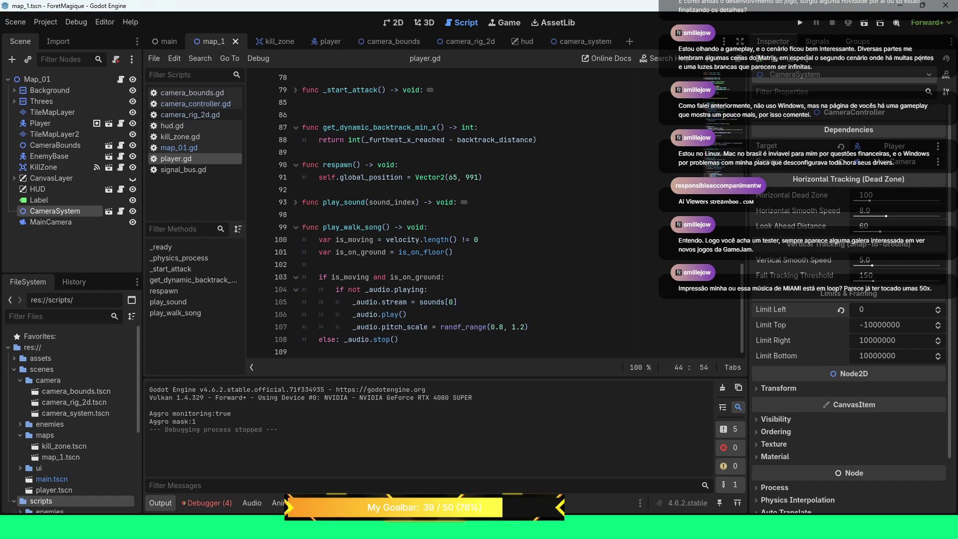
pyautogui.click(296, 227)
pyautogui.scroll(6, 495, 213)
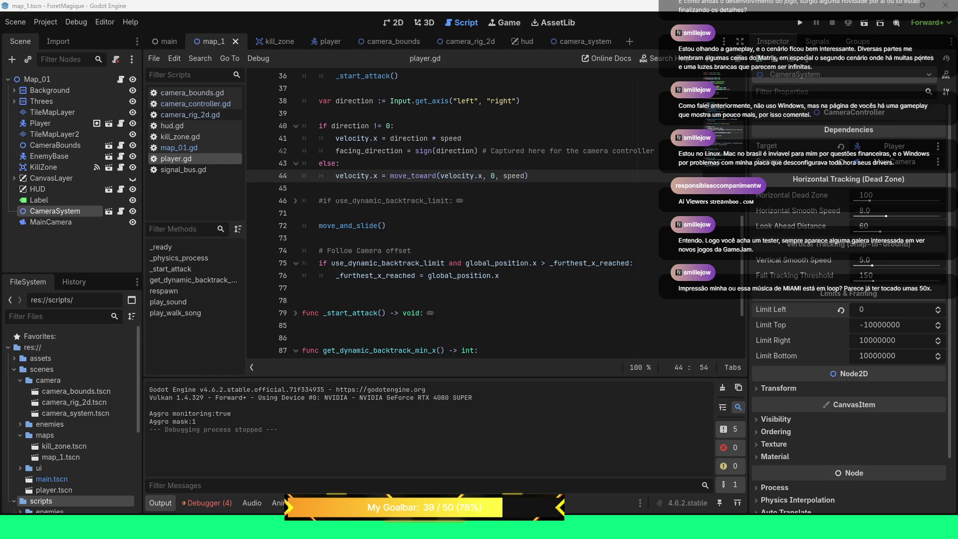
pyautogui.click(324, 42)
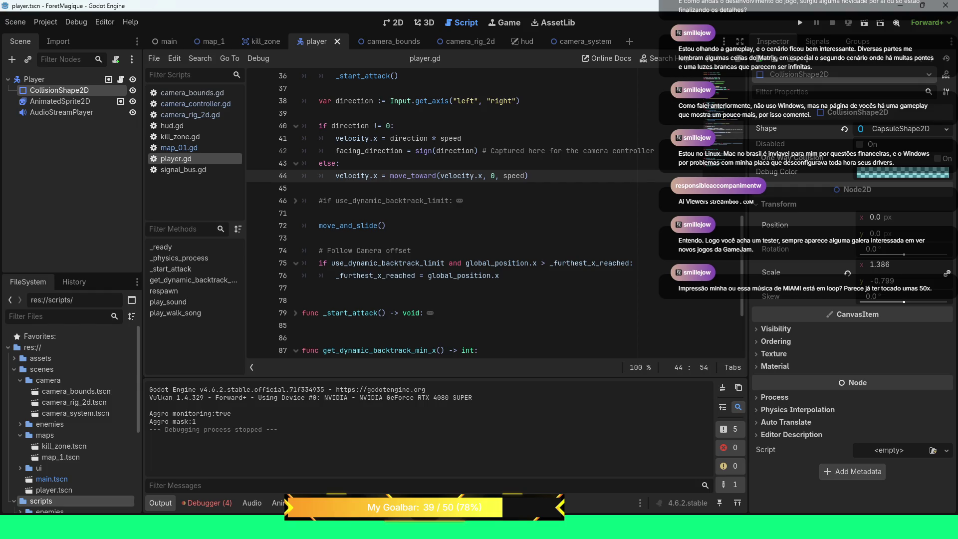
# - Scroll through player.gd around the respawn, play_sound and play_walk_song functions
pyautogui.scroll(-3, 494, 214)
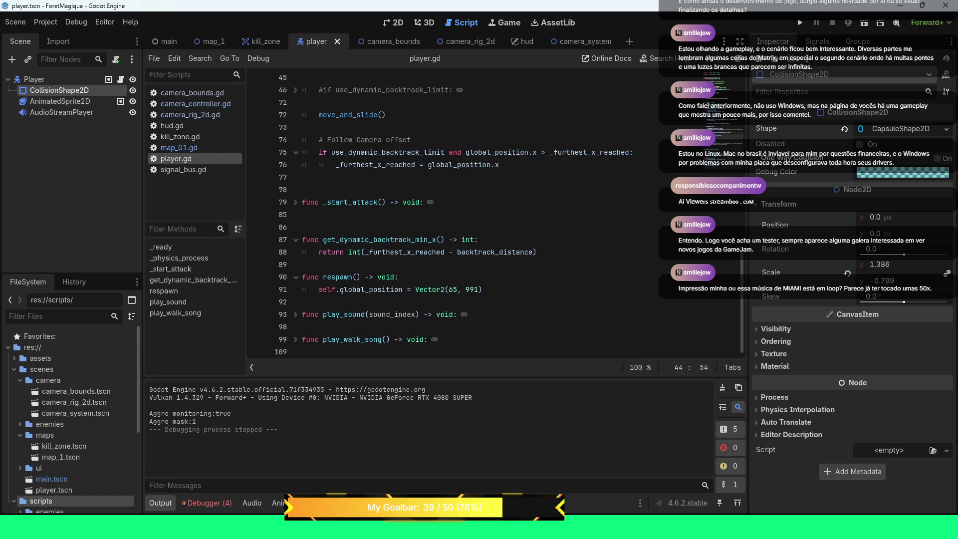
pyautogui.scroll(6, 494, 215)
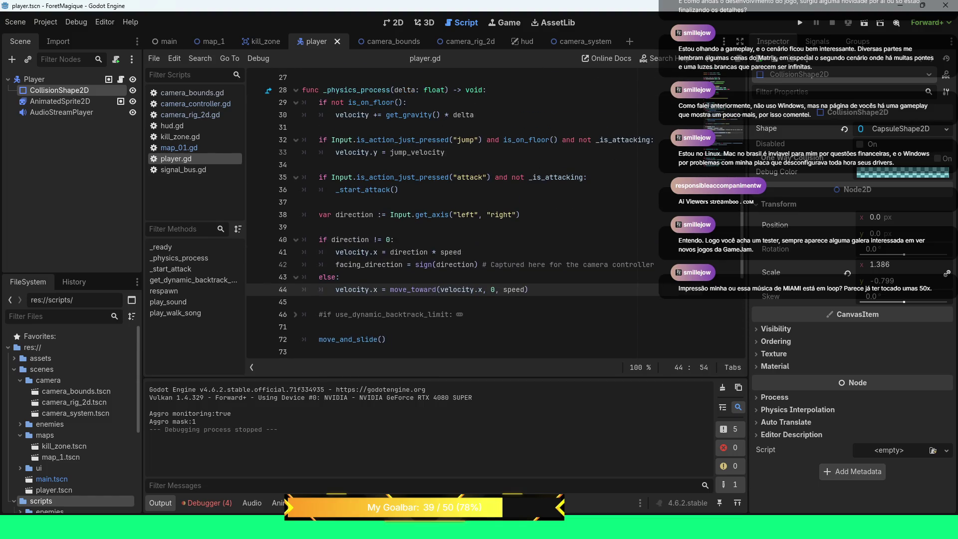